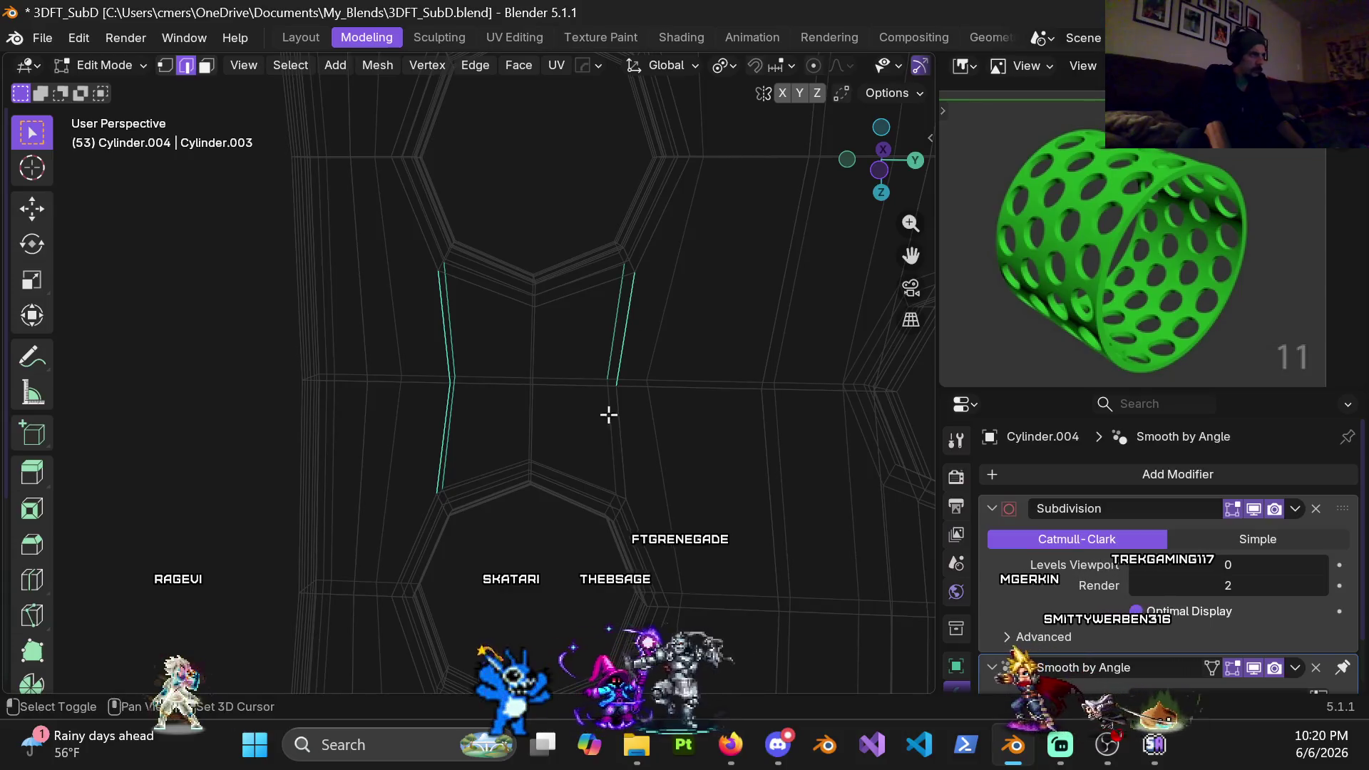
# Add the vertical edges beside each octagon hole to the selection, working around the cylinder
pyautogui.moveTo(627, 437)
pyautogui.mouseDown(button='middle')
pyautogui.moveTo(597, 403)
pyautogui.moveTo(605, 238)
pyautogui.mouseUp(button='middle')
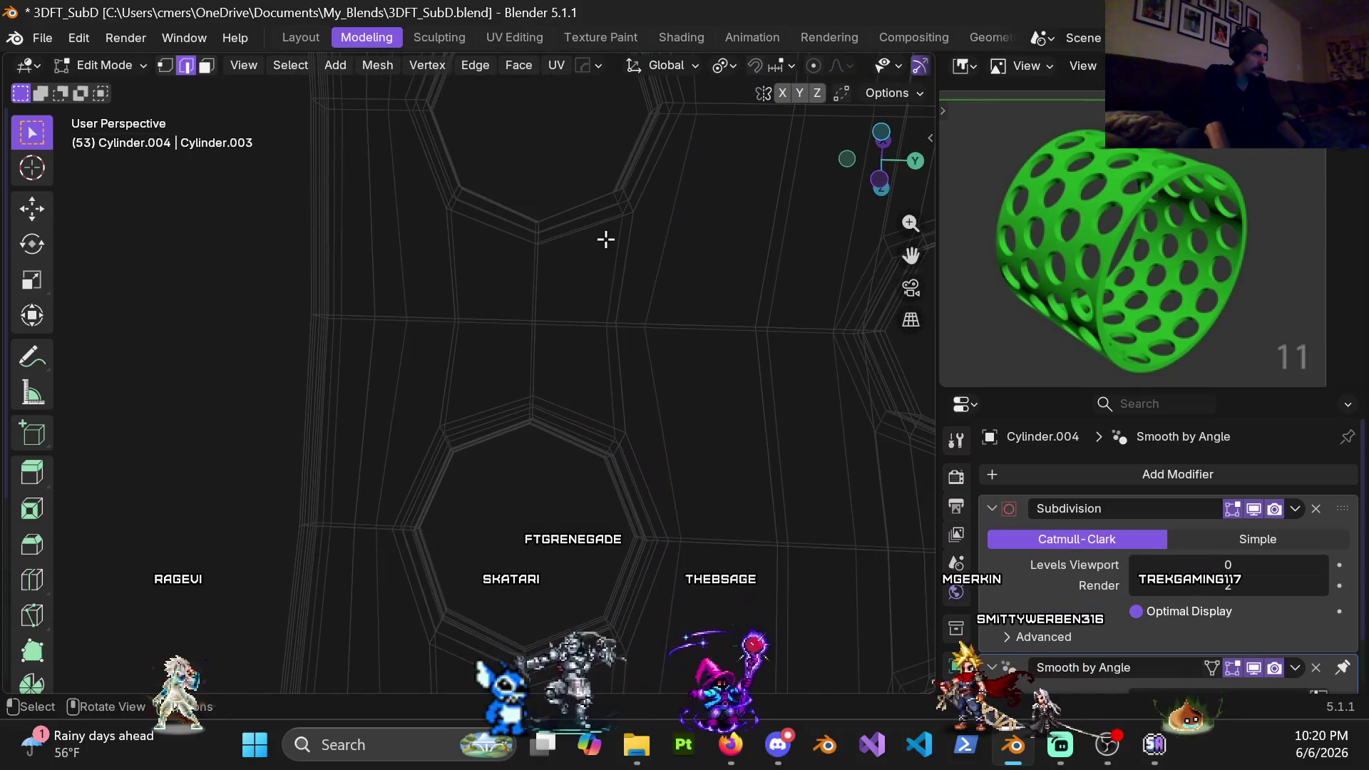
pyautogui.click(608, 374)
pyautogui.keyDown('shift'); pyautogui.click(447, 342); pyautogui.keyUp('shift')
pyautogui.moveTo(500, 374)
pyautogui.mouseDown(button='middle')
pyautogui.moveTo(534, 211)
pyautogui.moveTo(507, 407)
pyautogui.moveTo(498, 345)
pyautogui.mouseUp(button='middle')
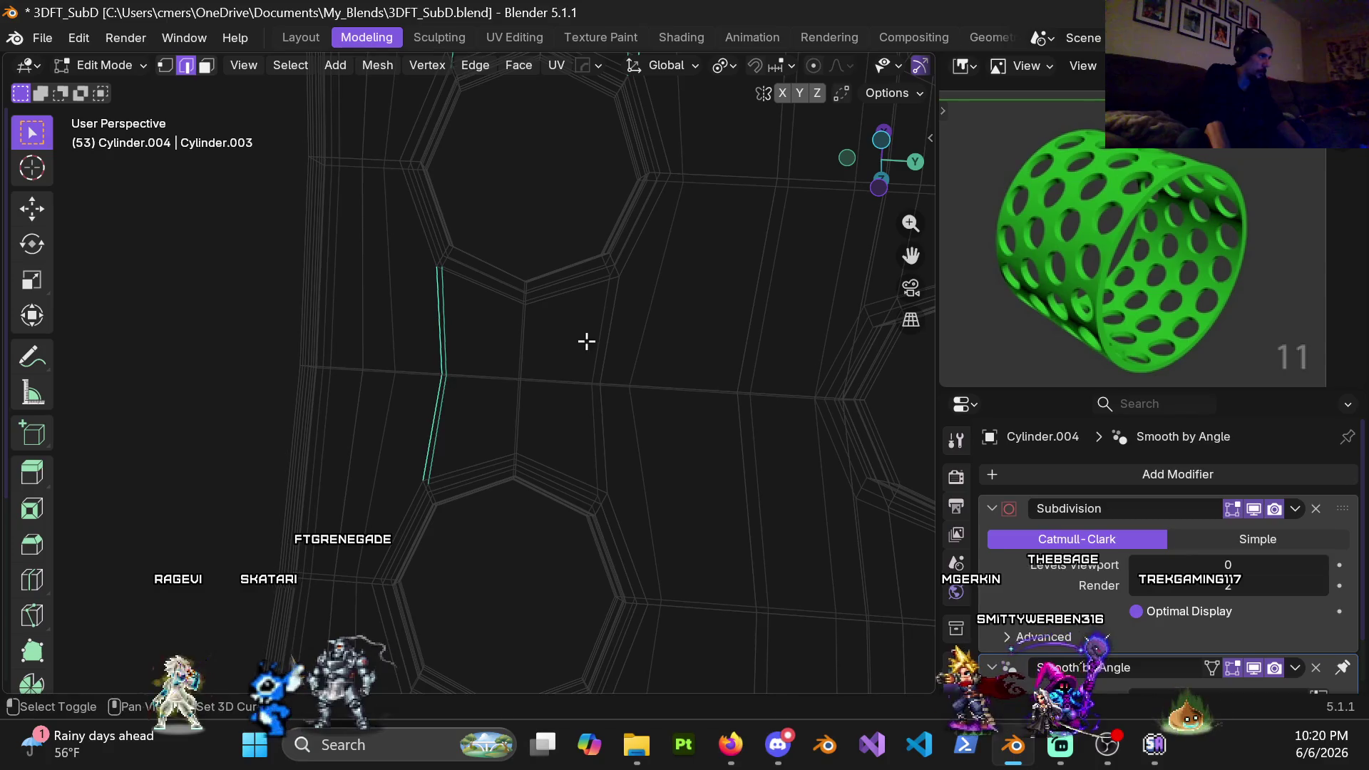
pyautogui.keyDown('shift'); pyautogui.click(605, 360); pyautogui.keyUp('shift')
pyautogui.moveTo(609, 492)
pyautogui.mouseDown(button='middle')
pyautogui.moveTo(685, 382)
pyautogui.moveTo(493, 265)
pyautogui.moveTo(557, 275)
pyautogui.moveTo(415, 305)
pyautogui.mouseUp(button='middle')
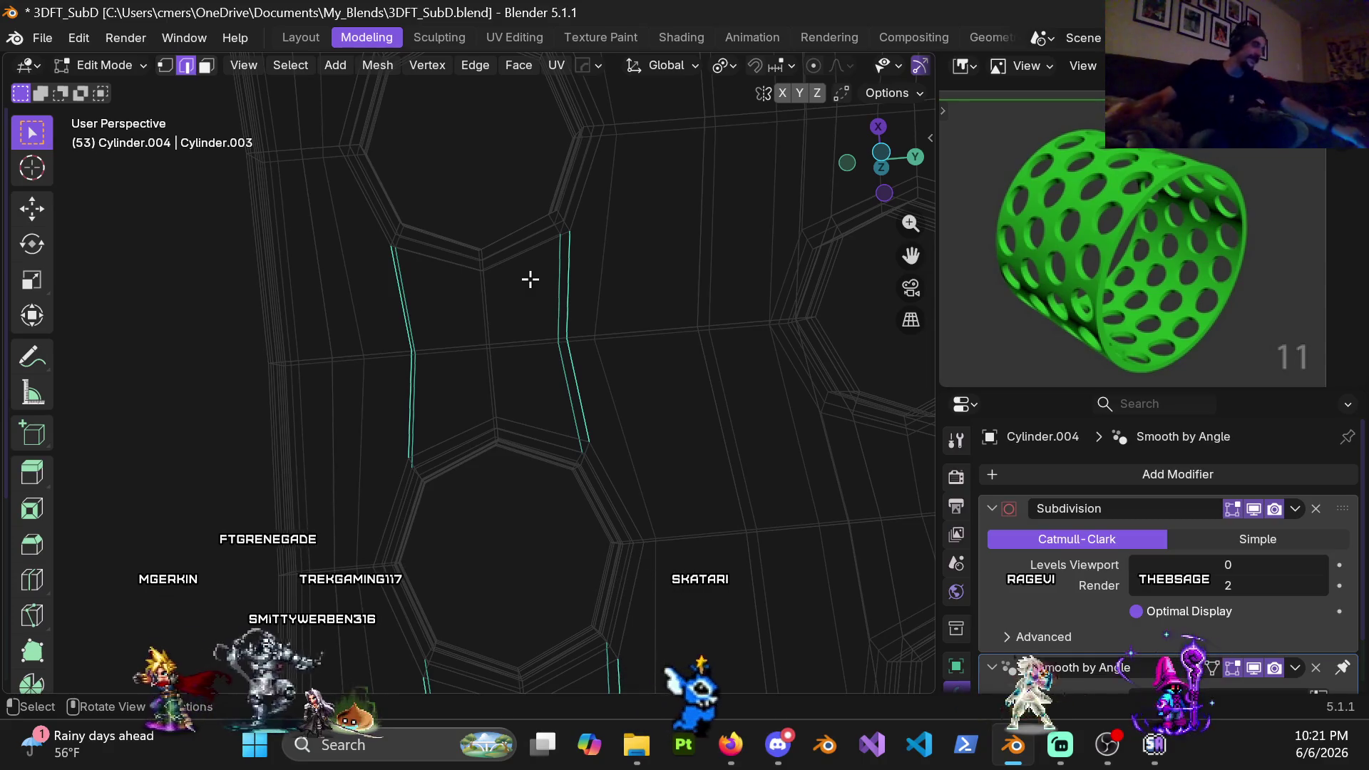
pyautogui.moveTo(554, 361)
pyautogui.mouseDown(button='middle')
pyautogui.moveTo(607, 407)
pyautogui.moveTo(515, 368)
pyautogui.moveTo(507, 404)
pyautogui.moveTo(528, 295)
pyautogui.moveTo(353, 306)
pyautogui.moveTo(477, 333)
pyautogui.mouseUp(button='middle')
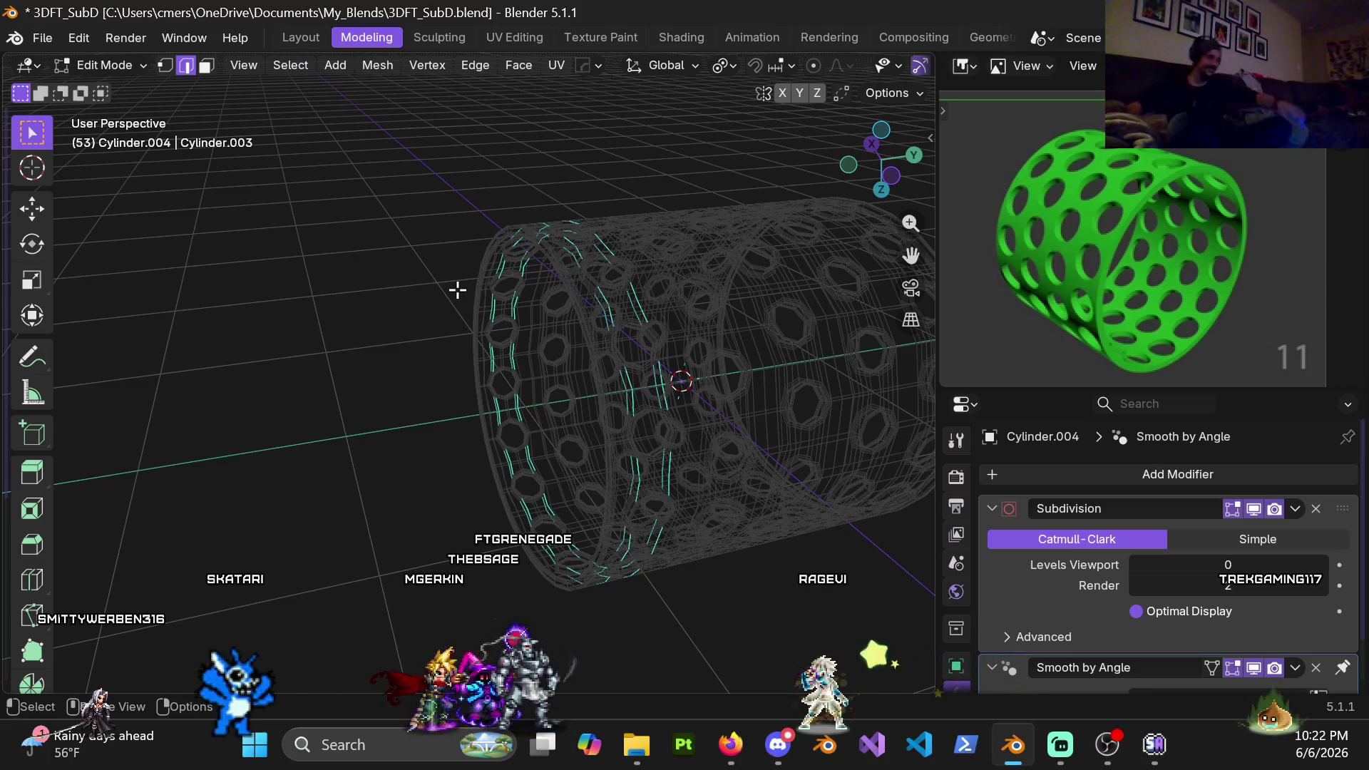
pyautogui.moveTo(636, 306); pyautogui.dragTo(516, 364, button='middle')
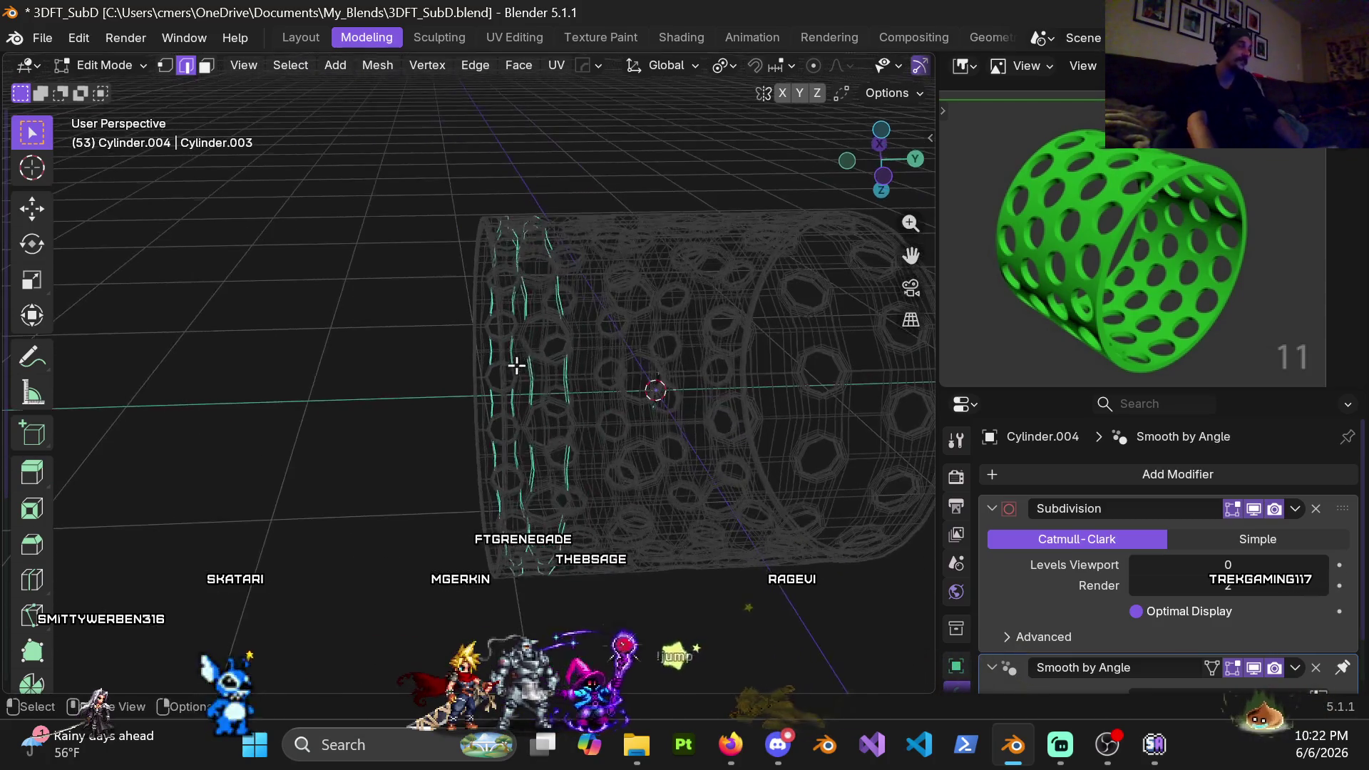
# Switch to solid shading and dissolve the selected vertical edge loops
pyautogui.press('z')
pyautogui.click(613, 385)
pyautogui.moveTo(612, 386)
pyautogui.mouseDown(button='middle')
pyautogui.moveTo(603, 343)
pyautogui.moveTo(467, 332)
pyautogui.mouseUp(button='middle')
pyautogui.press('x')
pyautogui.click(591, 346)
pyautogui.scroll(4, 467, 333)
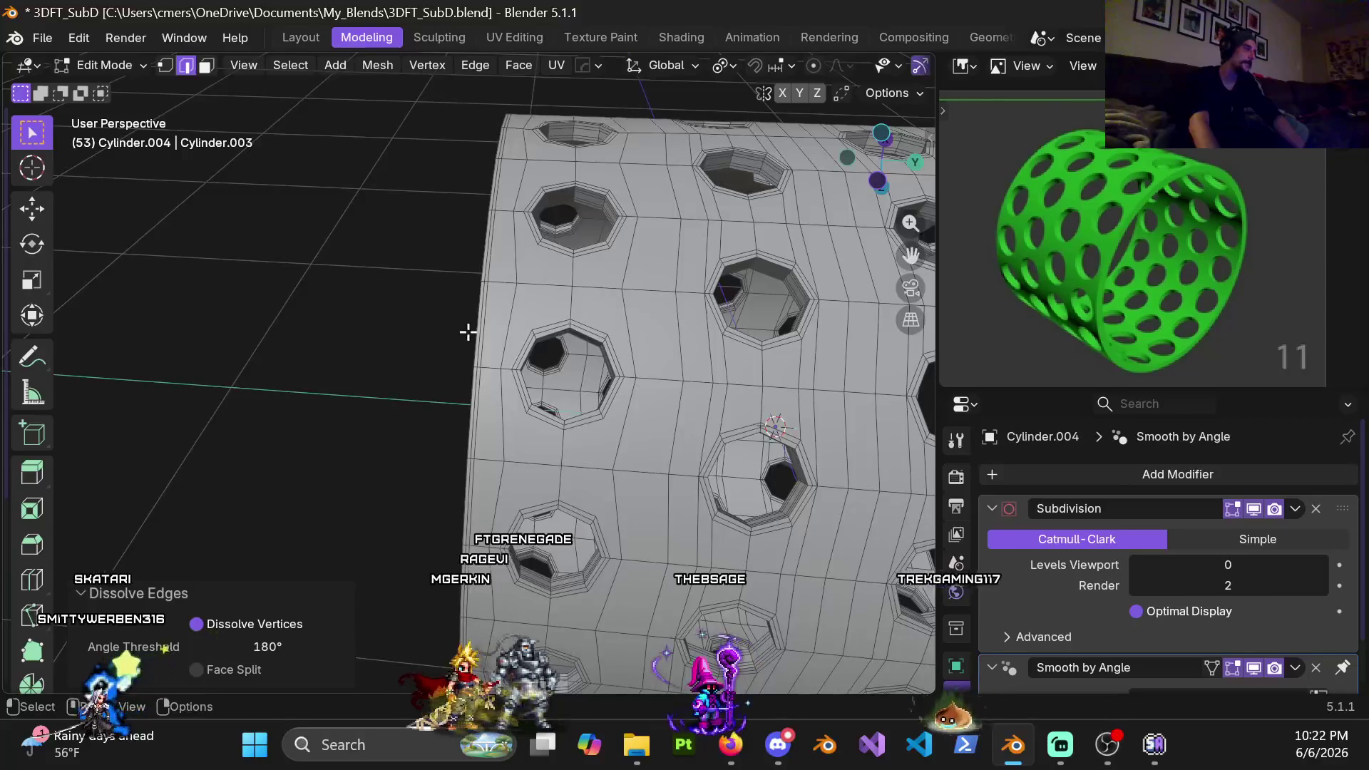
# Switch to vertex select and orbit around the cylinder to inspect the reduced mesh
pyautogui.press('1')
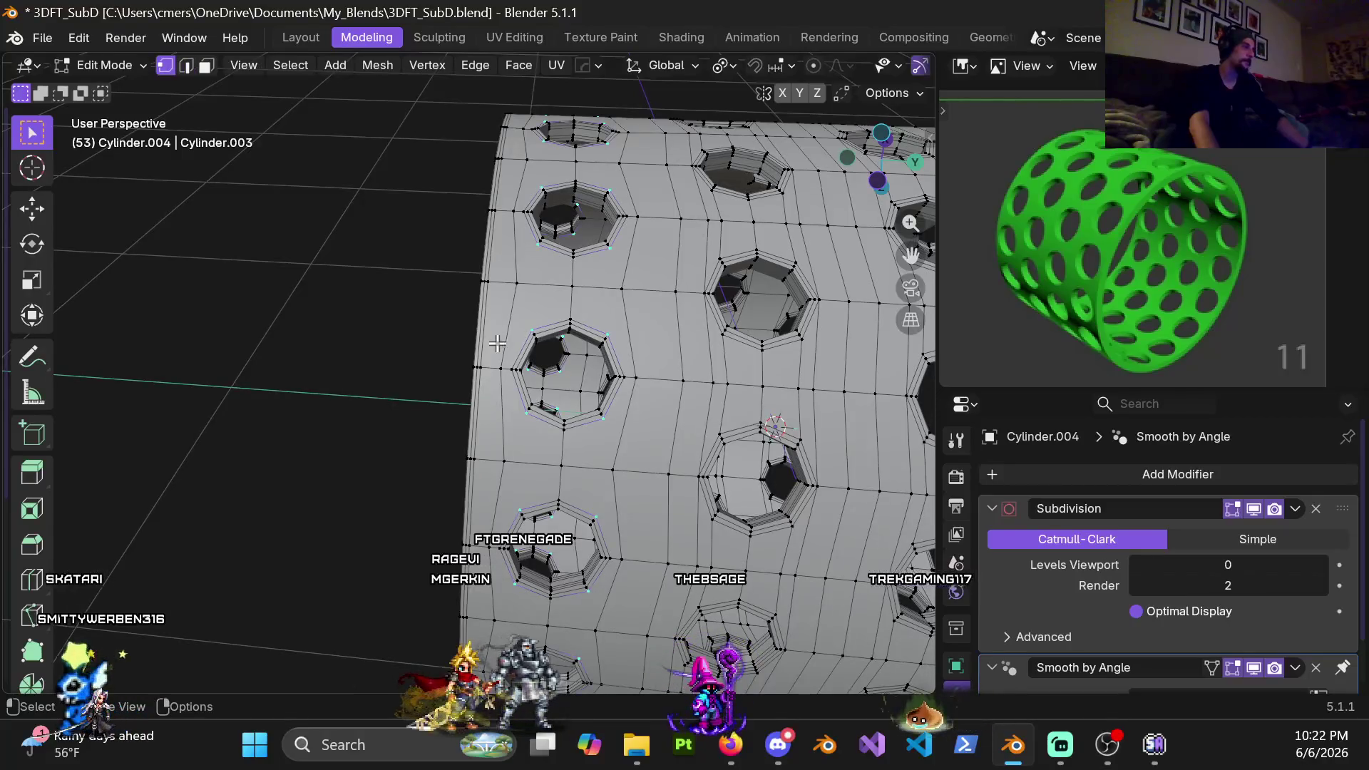
pyautogui.moveTo(591, 345)
pyautogui.mouseDown(button='middle')
pyautogui.moveTo(512, 311)
pyautogui.moveTo(578, 189)
pyautogui.moveTo(549, 225)
pyautogui.mouseUp(button='middle')
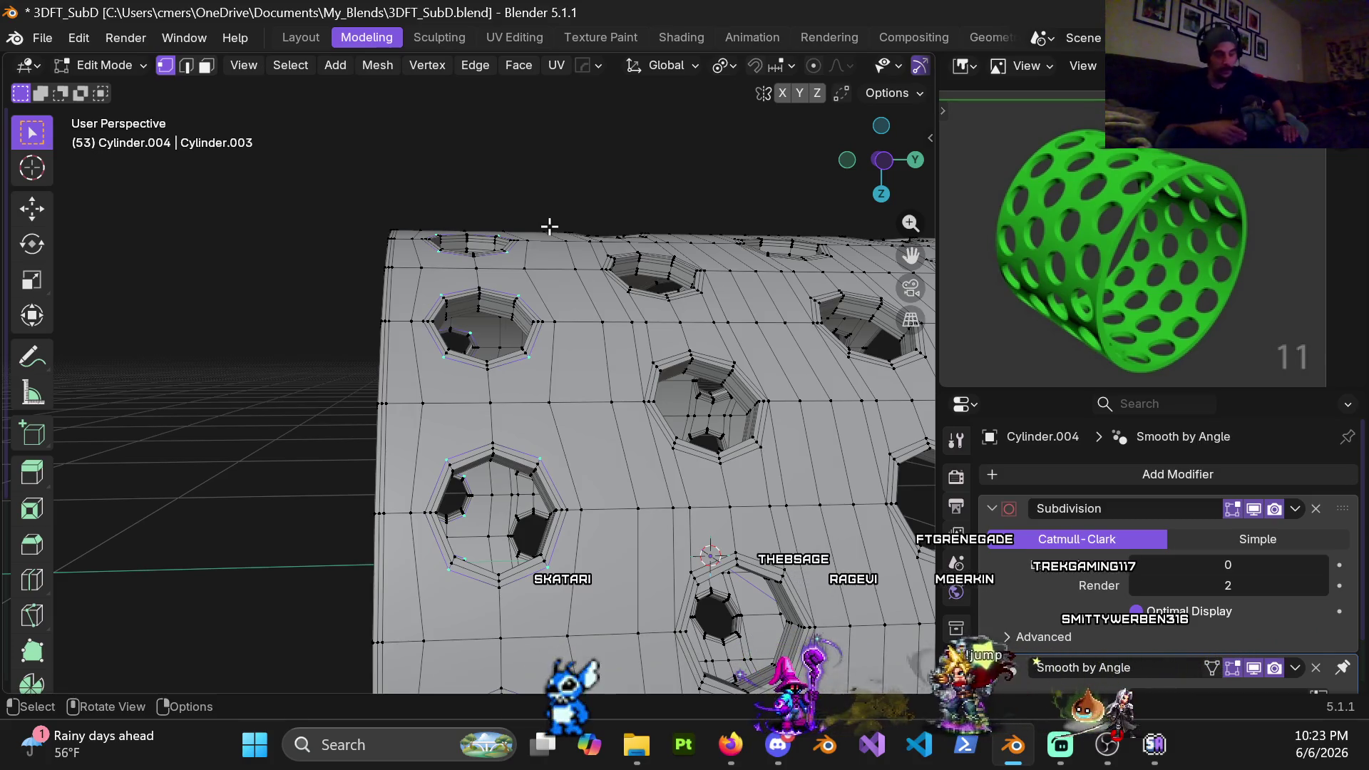
pyautogui.moveTo(550, 337)
pyautogui.mouseDown(button='middle')
pyautogui.moveTo(609, 245)
pyautogui.moveTo(516, 376)
pyautogui.moveTo(581, 322)
pyautogui.mouseUp(button='middle')
pyautogui.moveTo(269, 258); pyautogui.dragTo(411, 319, button='middle')
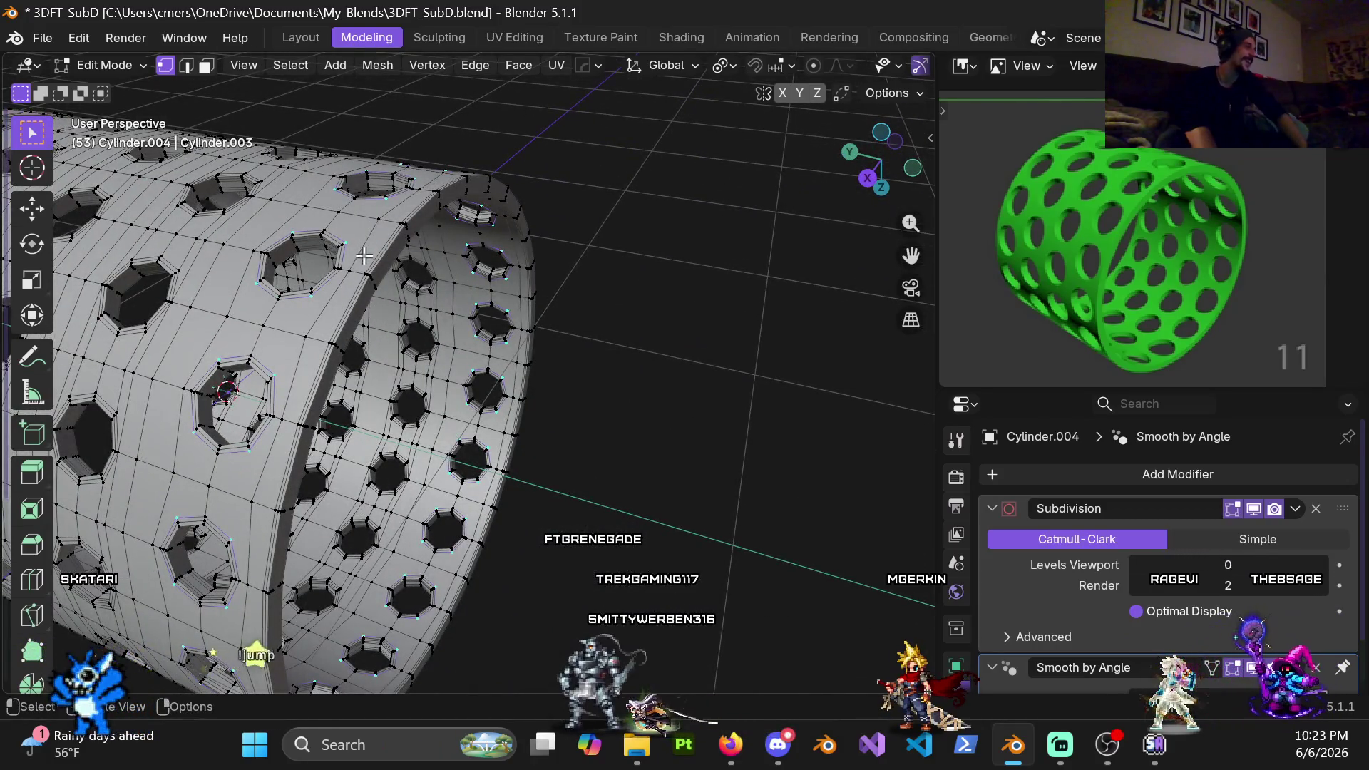
pyautogui.moveTo(364, 254); pyautogui.dragTo(380, 255, button='middle')
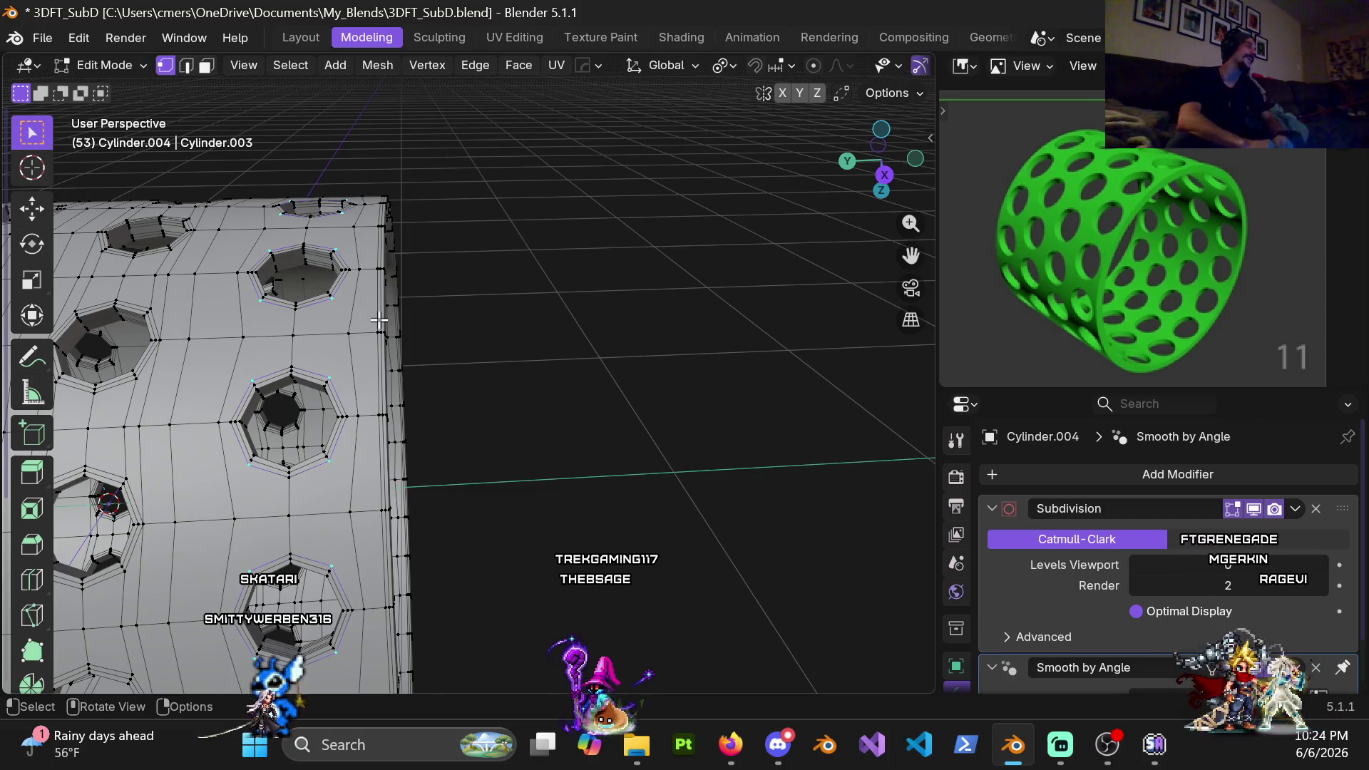
pyautogui.moveTo(370, 323); pyautogui.dragTo(453, 382, button='middle')
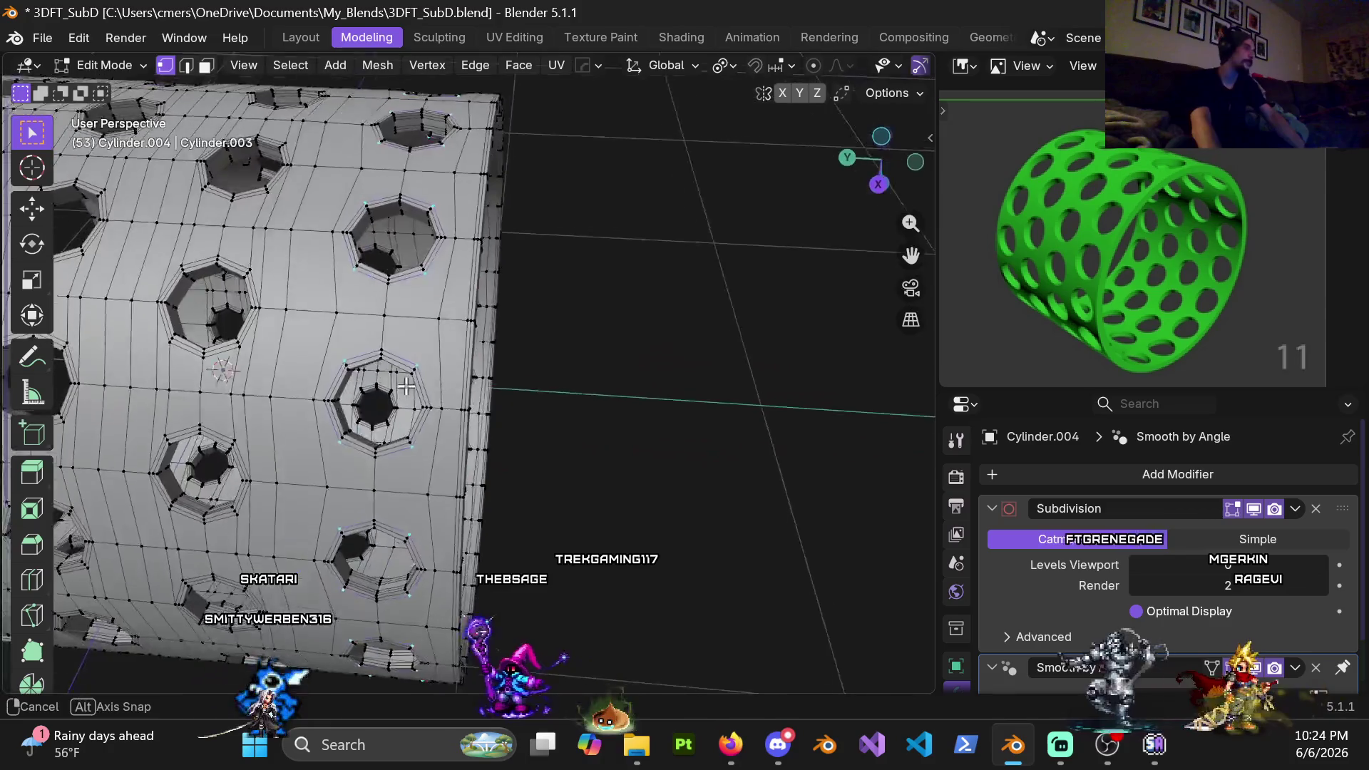
pyautogui.scroll(3, 397, 264)
pyautogui.scroll(2, 367, 228)
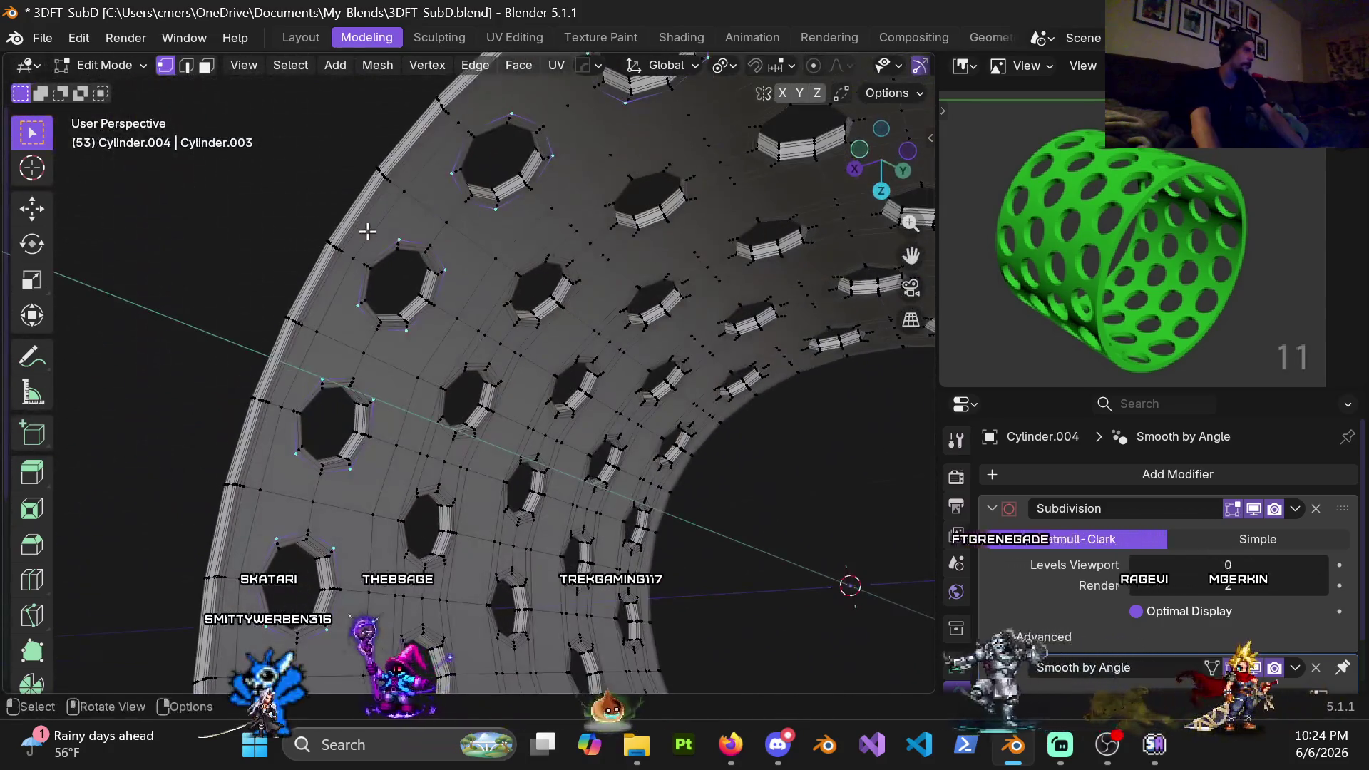
pyautogui.moveTo(367, 229); pyautogui.dragTo(465, 259, button='middle')
pyautogui.moveTo(459, 264)
pyautogui.mouseDown(button='middle')
pyautogui.moveTo(546, 361)
pyautogui.moveTo(549, 400)
pyautogui.moveTo(516, 405)
pyautogui.moveTo(485, 381)
pyautogui.mouseUp(button='middle')
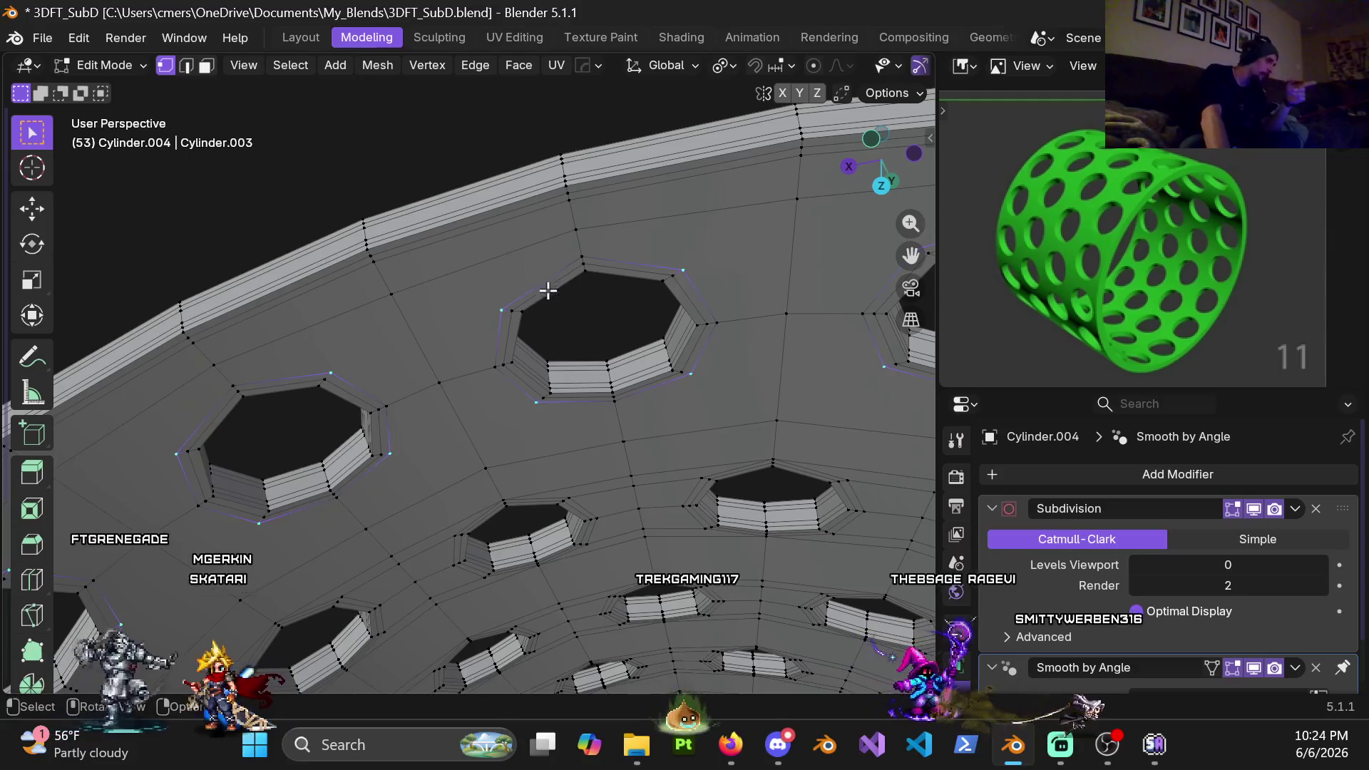
pyautogui.moveTo(498, 400)
pyautogui.mouseDown(button='middle')
pyautogui.moveTo(607, 378)
pyautogui.moveTo(596, 364)
pyautogui.moveTo(474, 360)
pyautogui.mouseUp(button='middle')
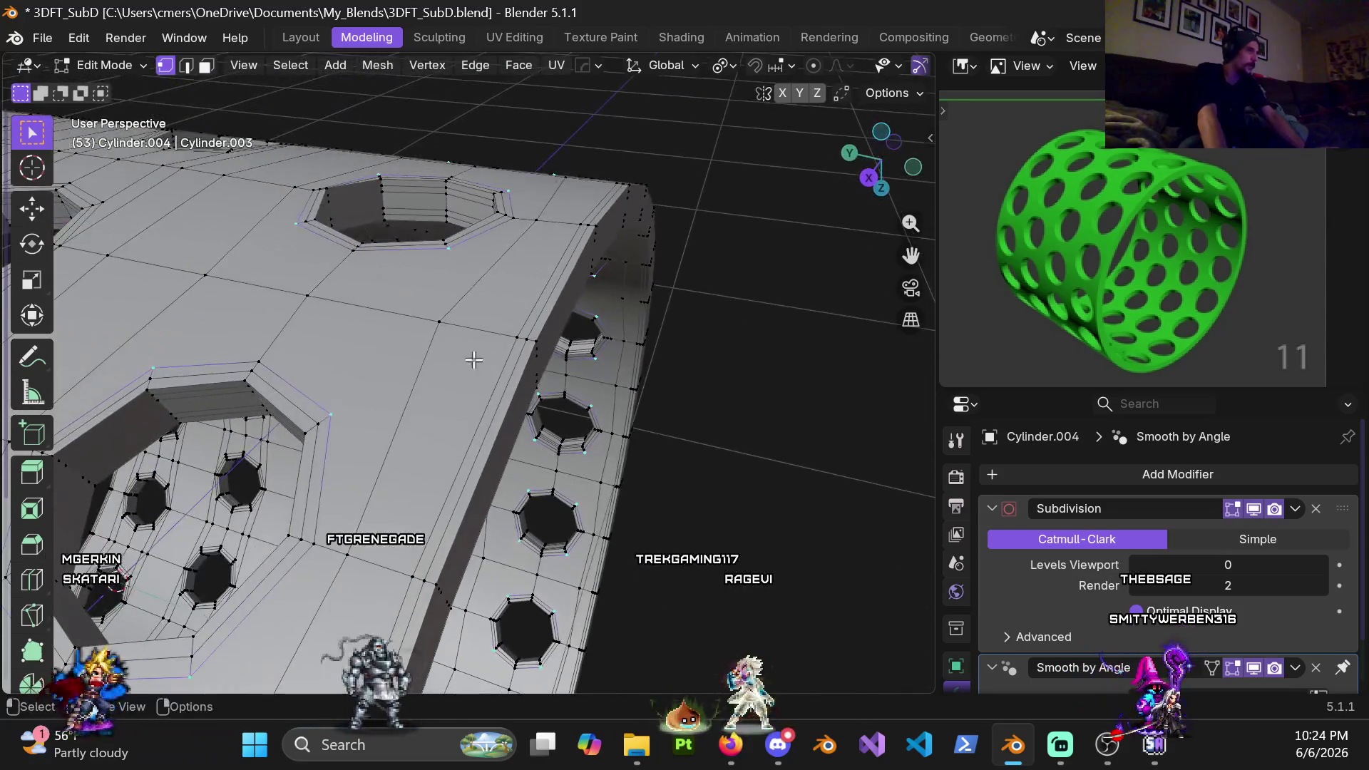
pyautogui.scroll(-5, 474, 360)
pyautogui.moveTo(474, 361)
pyautogui.mouseDown(button='middle')
pyautogui.moveTo(478, 338)
pyautogui.moveTo(444, 339)
pyautogui.mouseUp(button='middle')
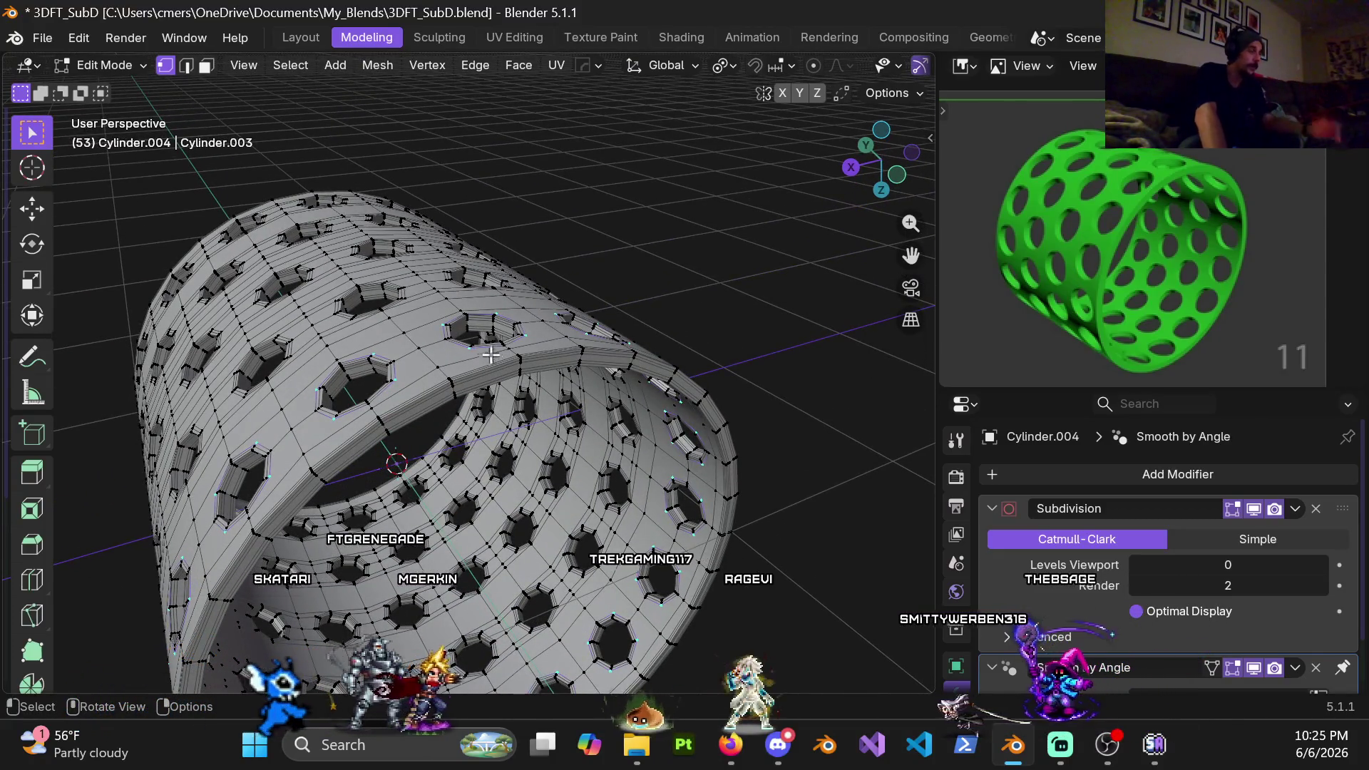
pyautogui.moveTo(490, 354)
pyautogui.mouseDown(button='middle')
pyautogui.moveTo(454, 349)
pyautogui.moveTo(549, 425)
pyautogui.moveTo(596, 374)
pyautogui.moveTo(490, 351)
pyautogui.moveTo(641, 332)
pyautogui.moveTo(552, 380)
pyautogui.moveTo(568, 374)
pyautogui.mouseUp(button='middle')
pyautogui.press('KP_7')
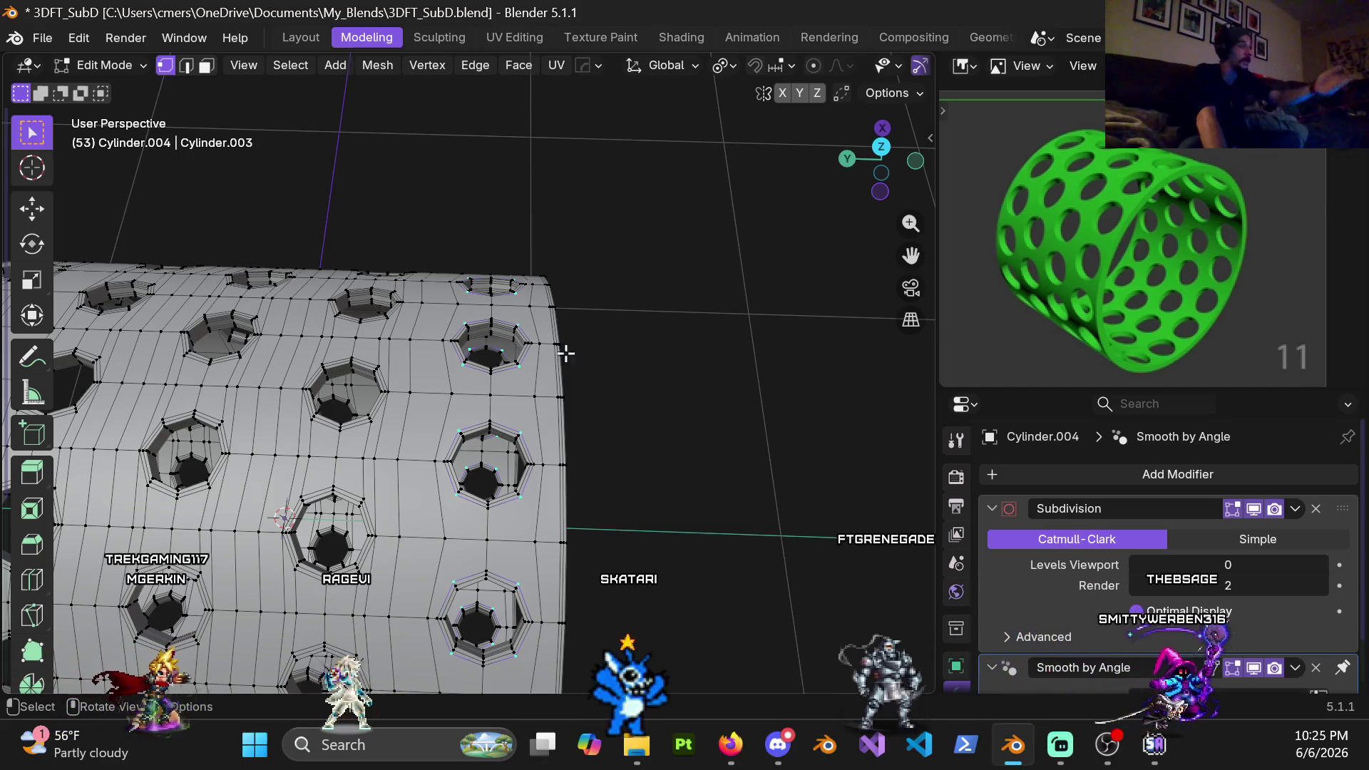
pyautogui.moveTo(528, 397); pyautogui.dragTo(493, 365, button='middle')
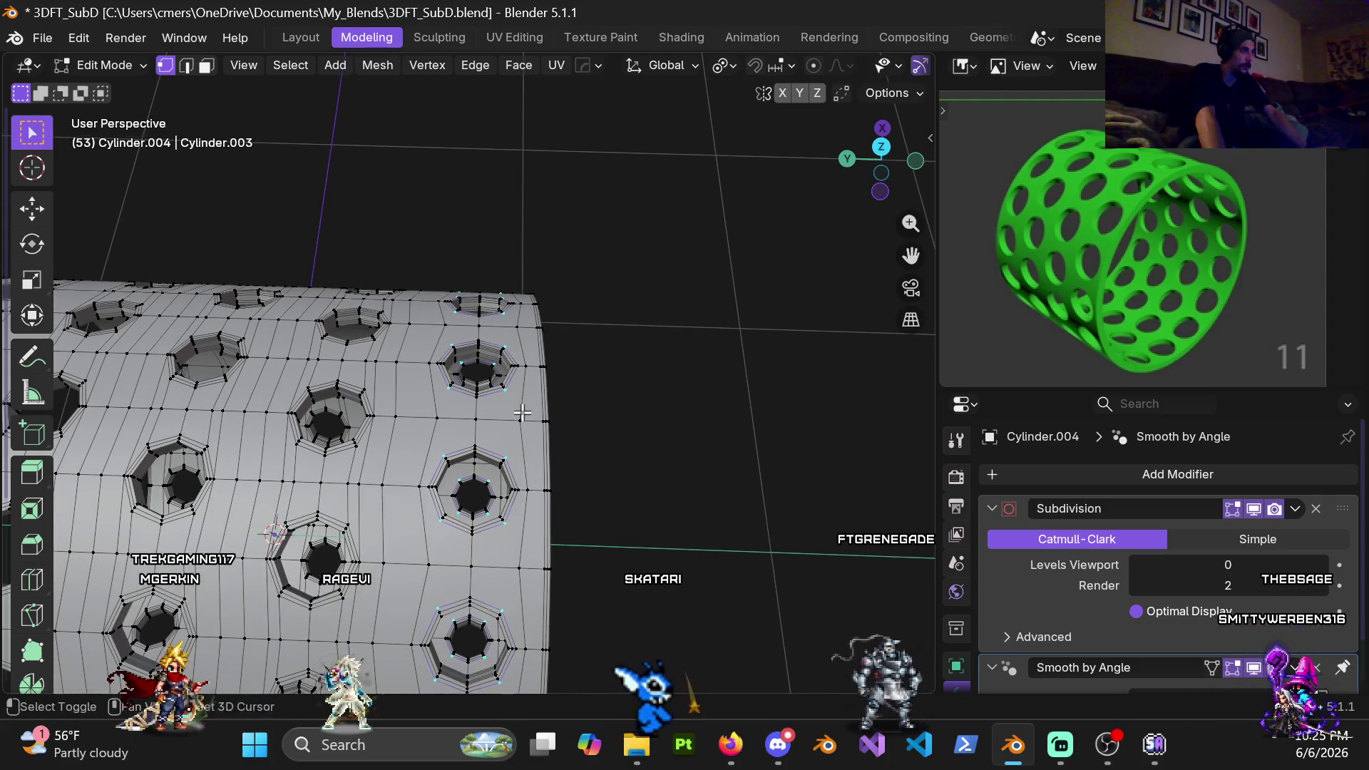
pyautogui.moveTo(522, 413); pyautogui.dragTo(525, 395, button='middle')
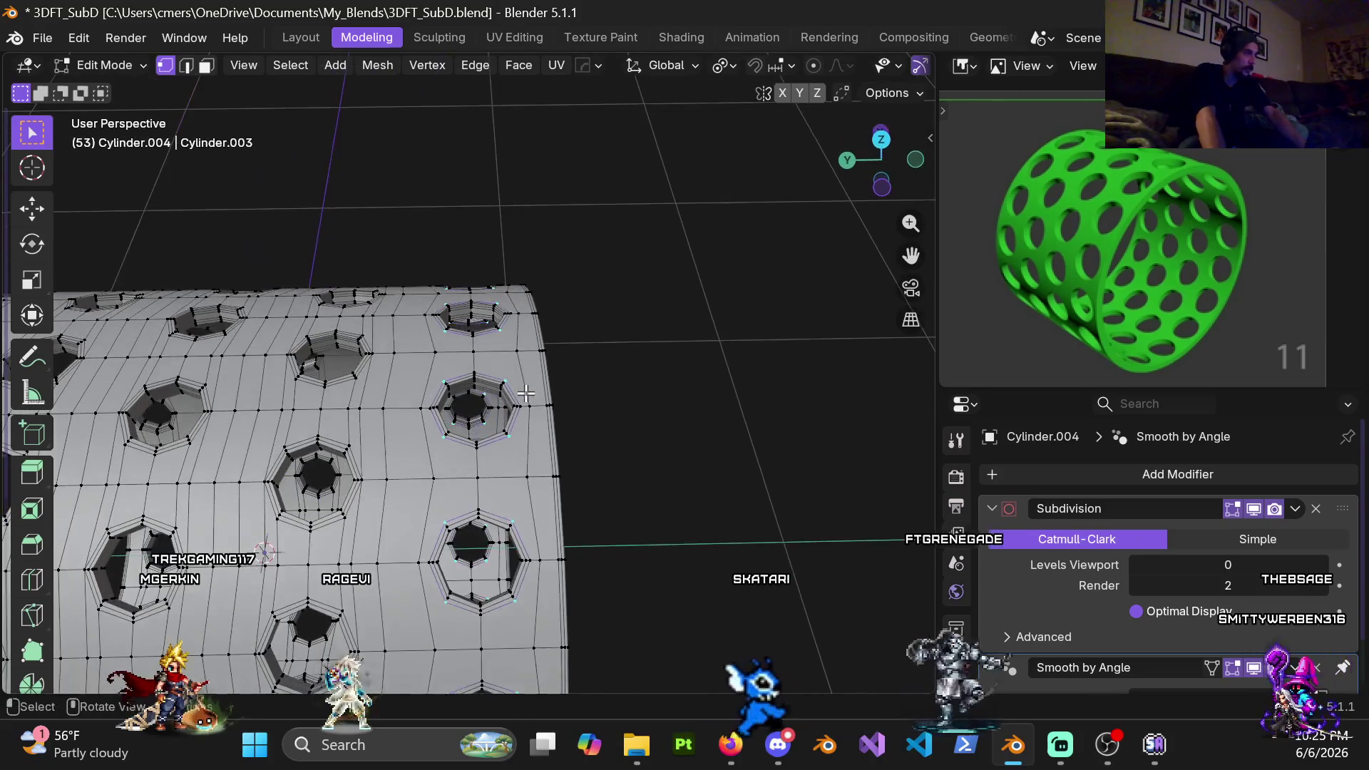
pyautogui.press('KP_7')
pyautogui.scroll(3, 470, 376)
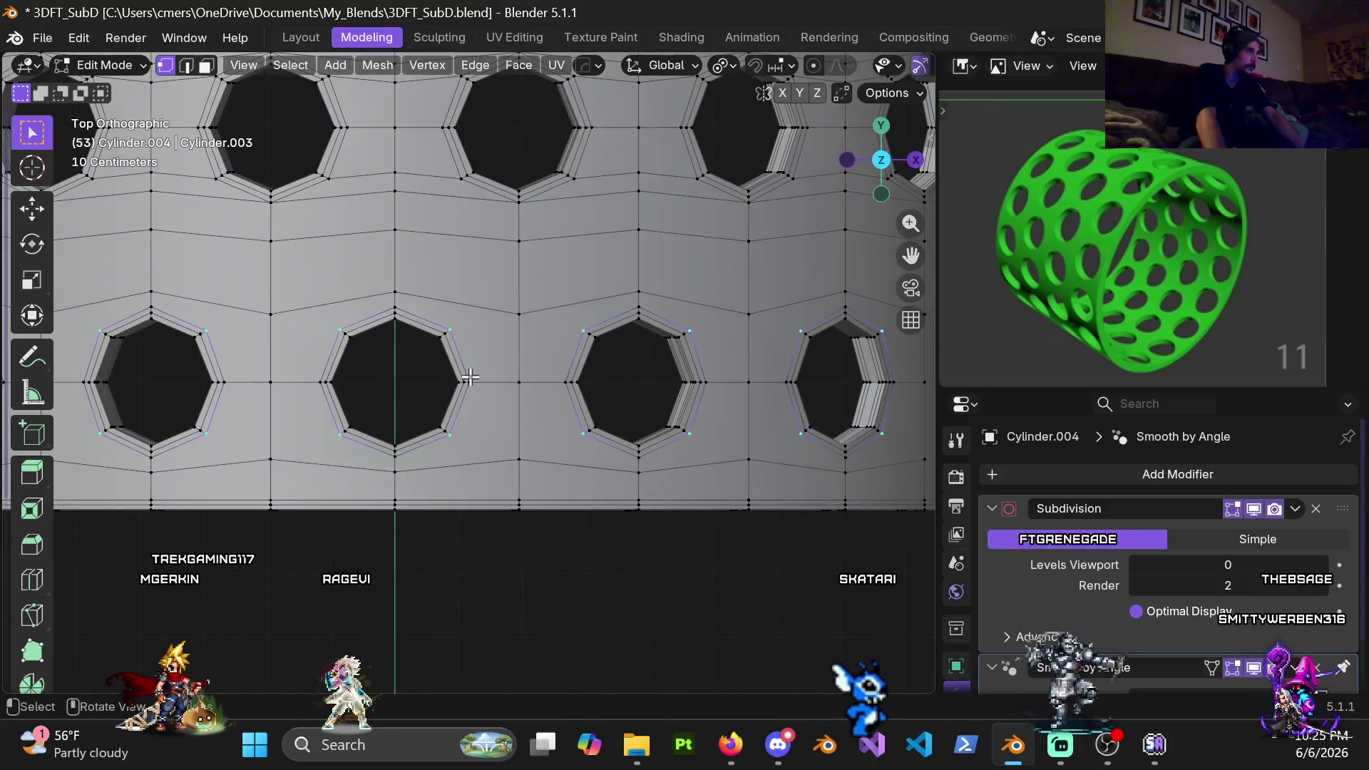
# Clear the selection and knife-cut an angled edge from one hole's corner to the next hole's corner
pyautogui.hotkey('alt', 'a')
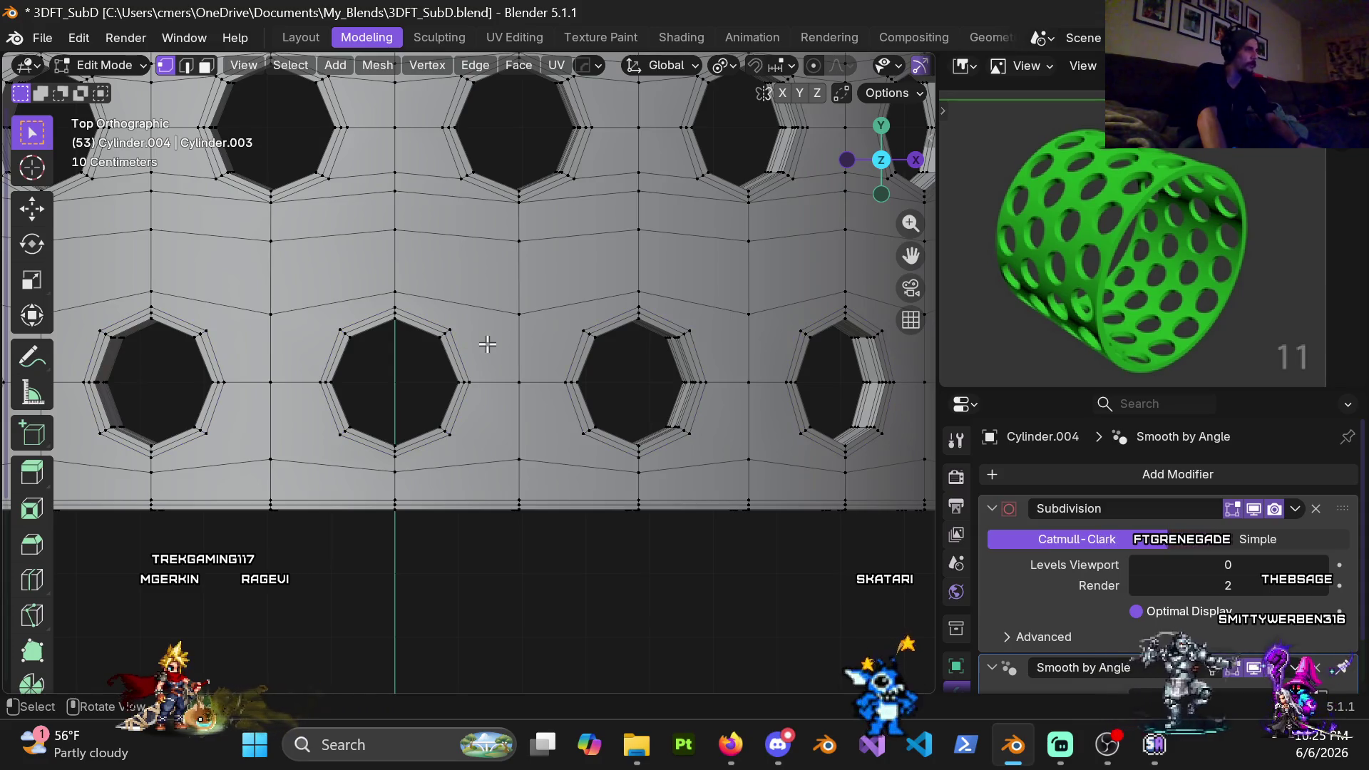
pyautogui.press('k')
pyautogui.click(466, 323)
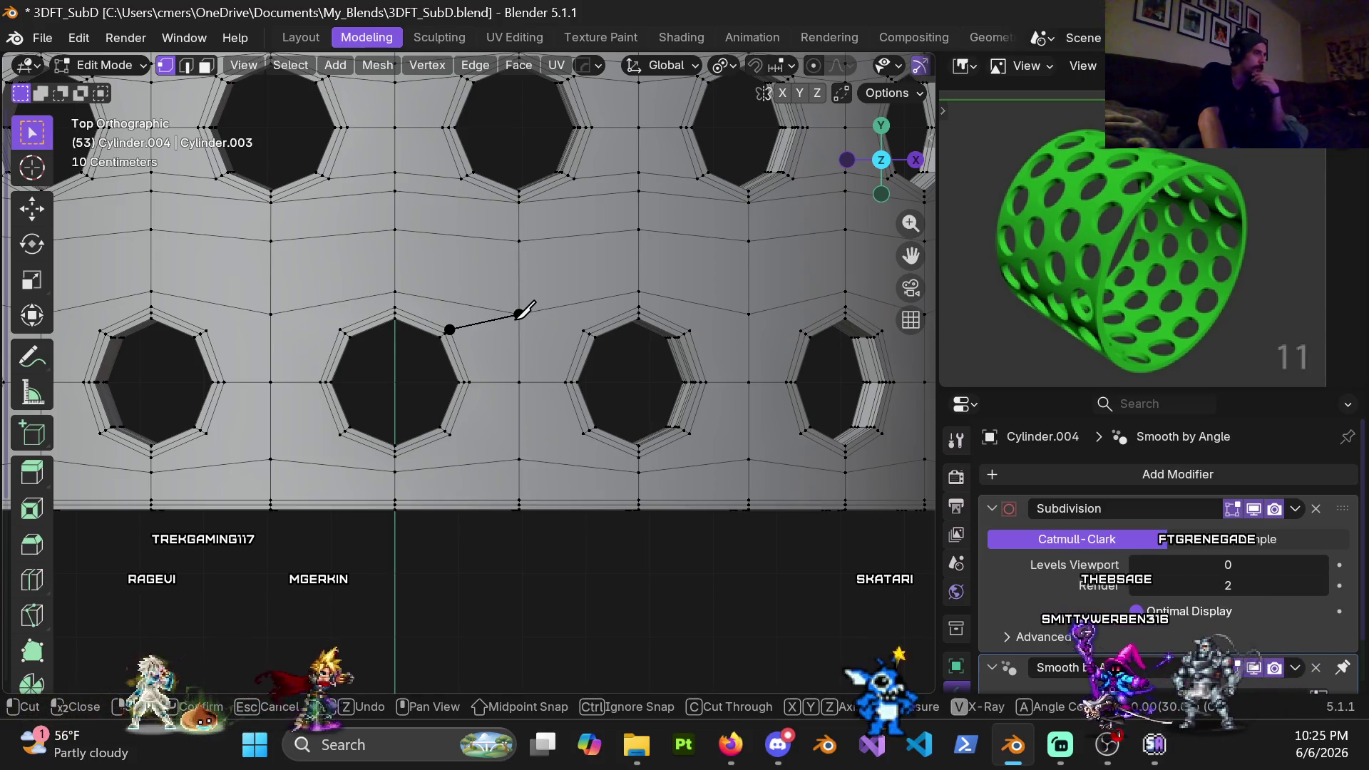
pyautogui.click(519, 316)
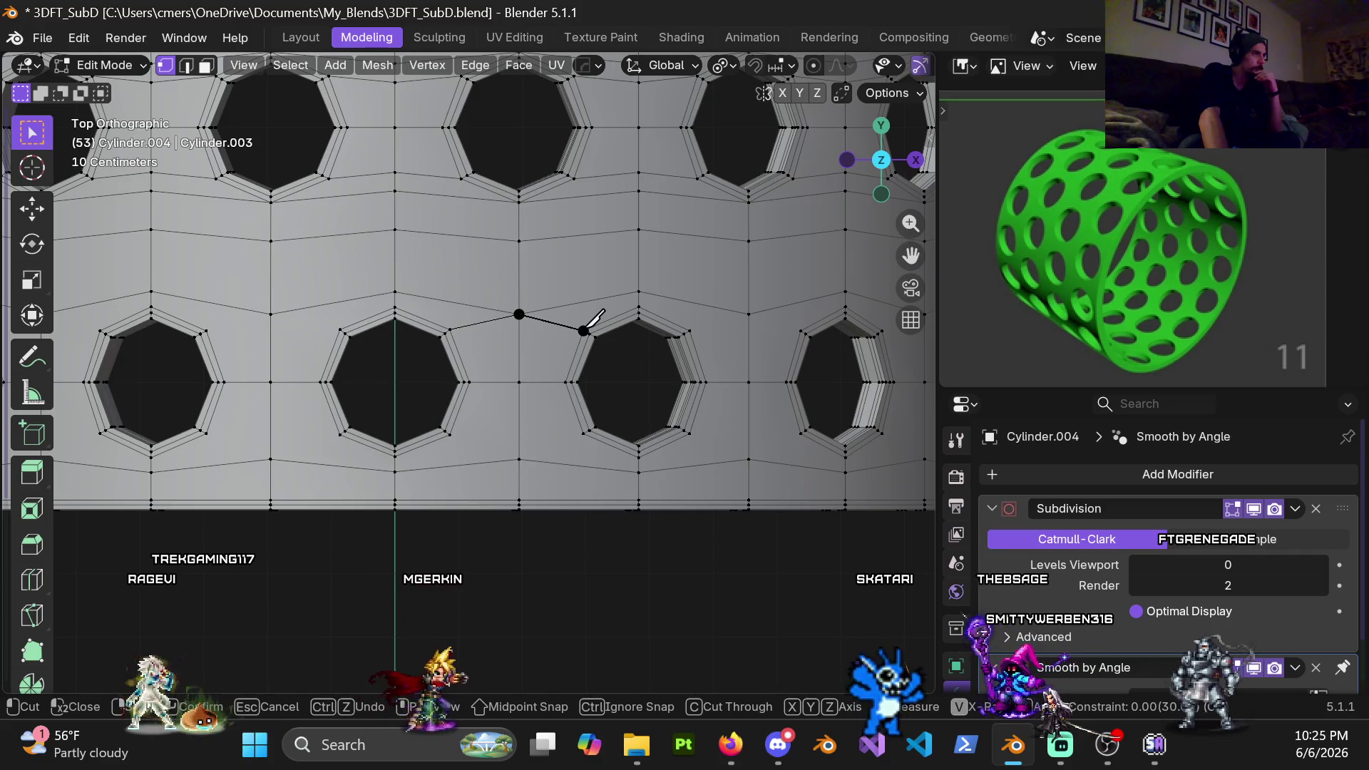
pyautogui.click(584, 329)
pyautogui.press('Return')
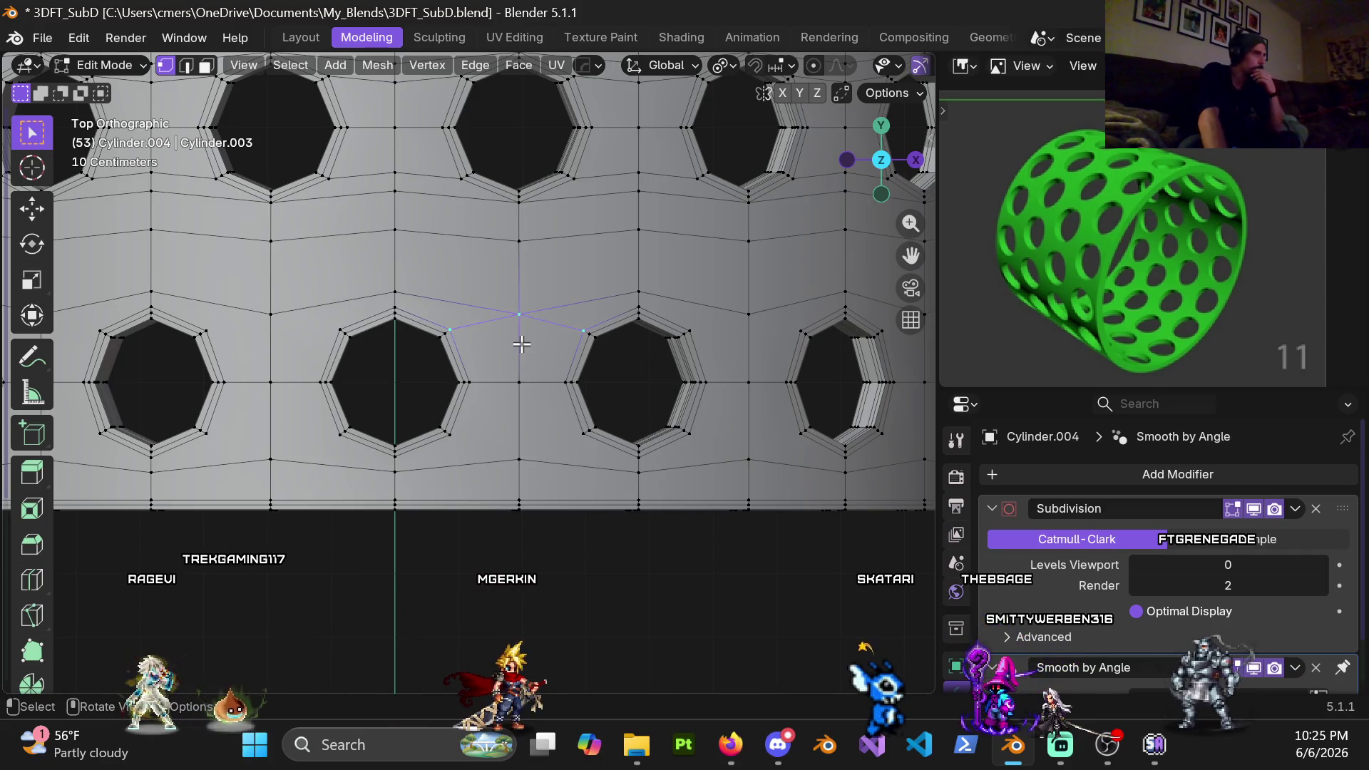
# Knife-cut a second angled edge from the left hole's corner, undoing a stray point before confirming
pyautogui.press('k')
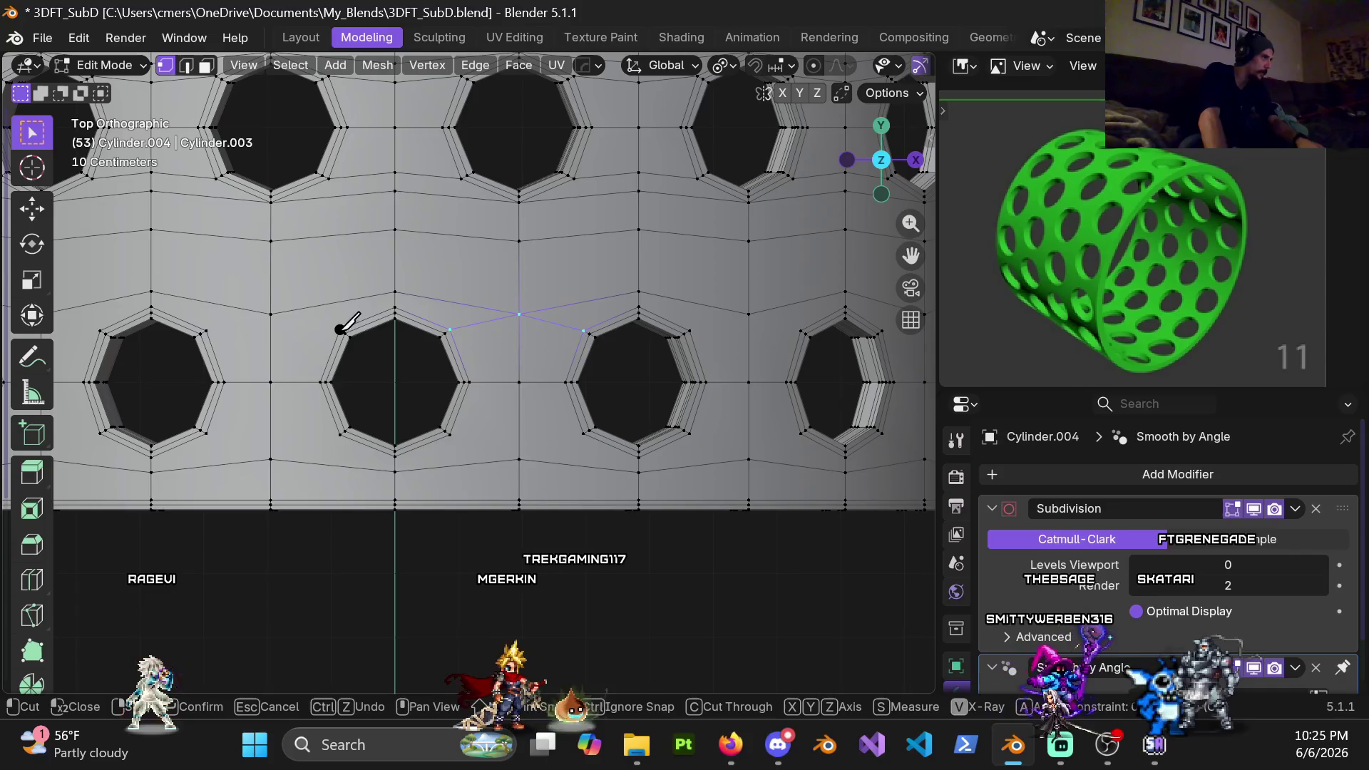
pyautogui.click(340, 328)
pyautogui.click(270, 314)
pyautogui.hotkey('ctrl', 'z')
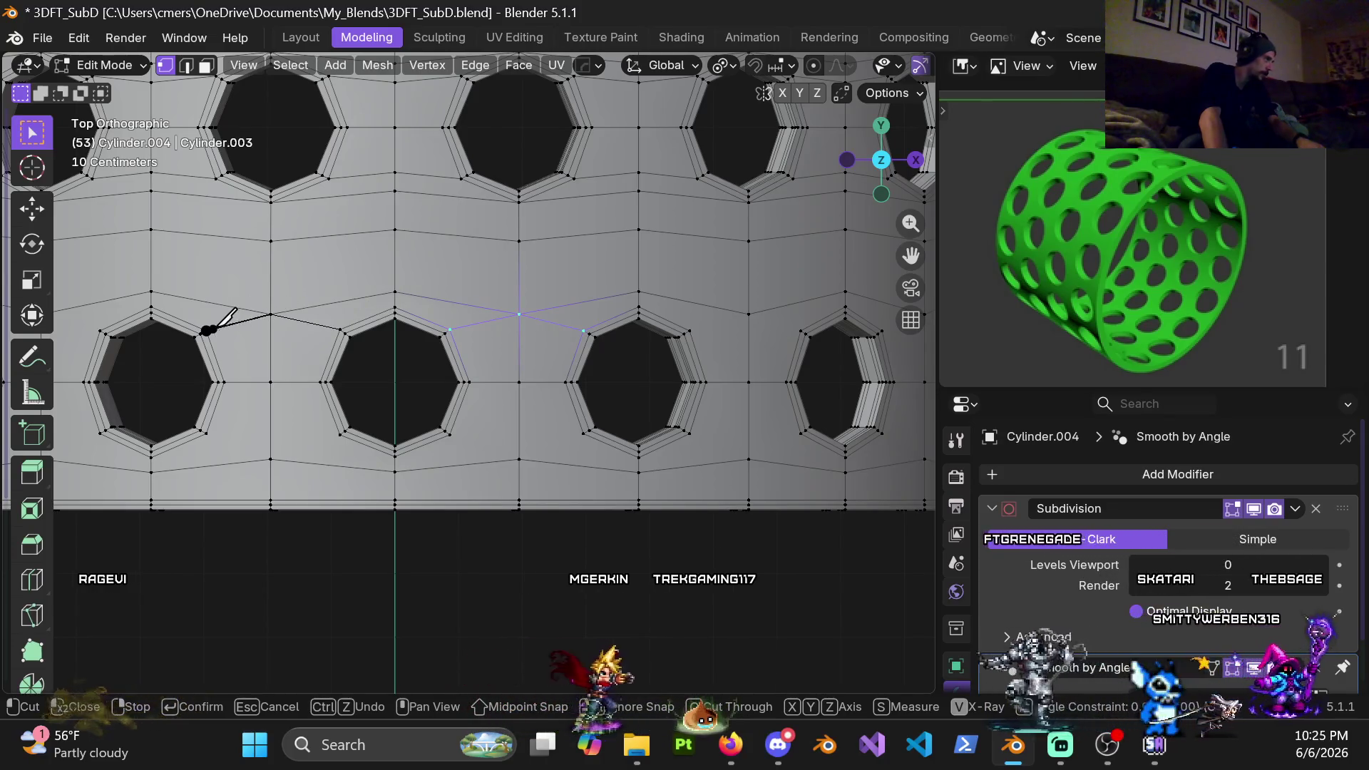
pyautogui.press('Return')
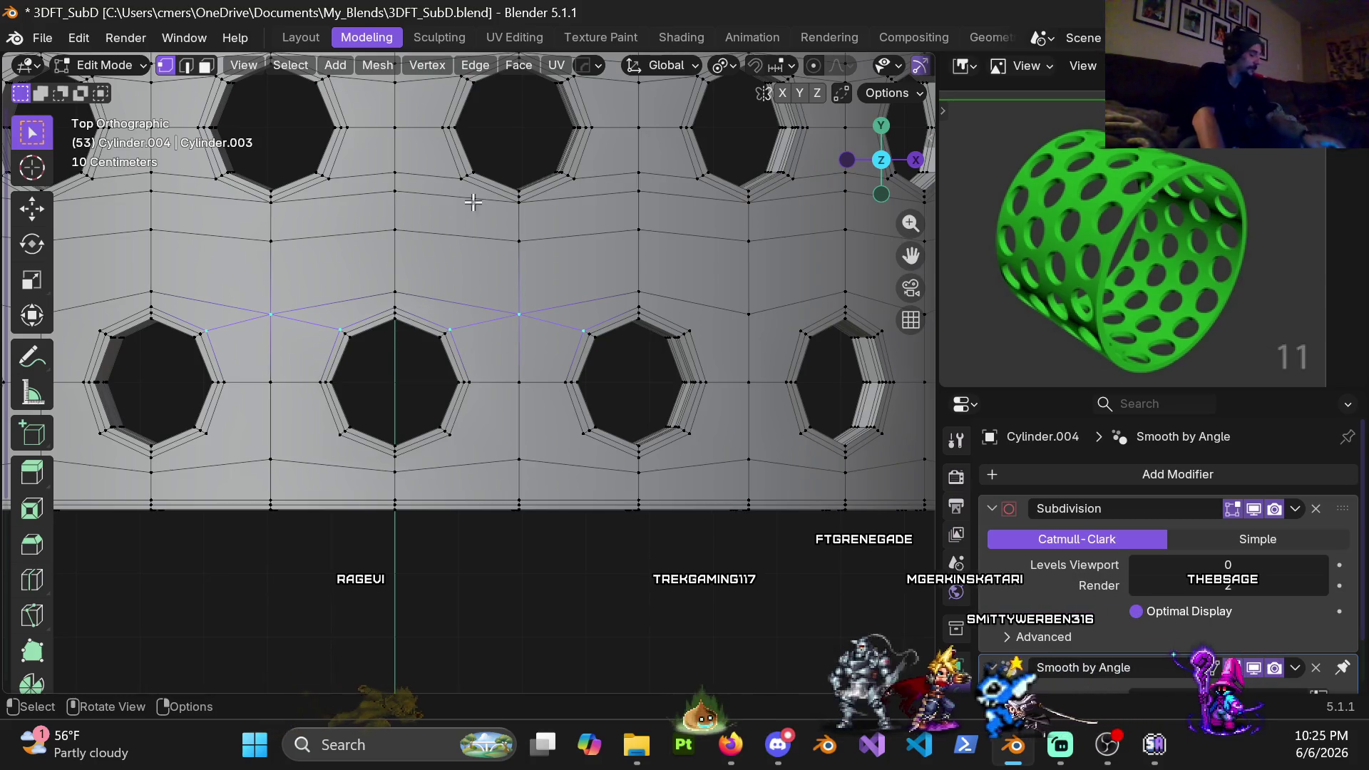
pyautogui.keyDown('shift'); pyautogui.moveTo(495, 409); pyautogui.dragTo(557, 336, button='middle'); pyautogui.keyUp('shift')
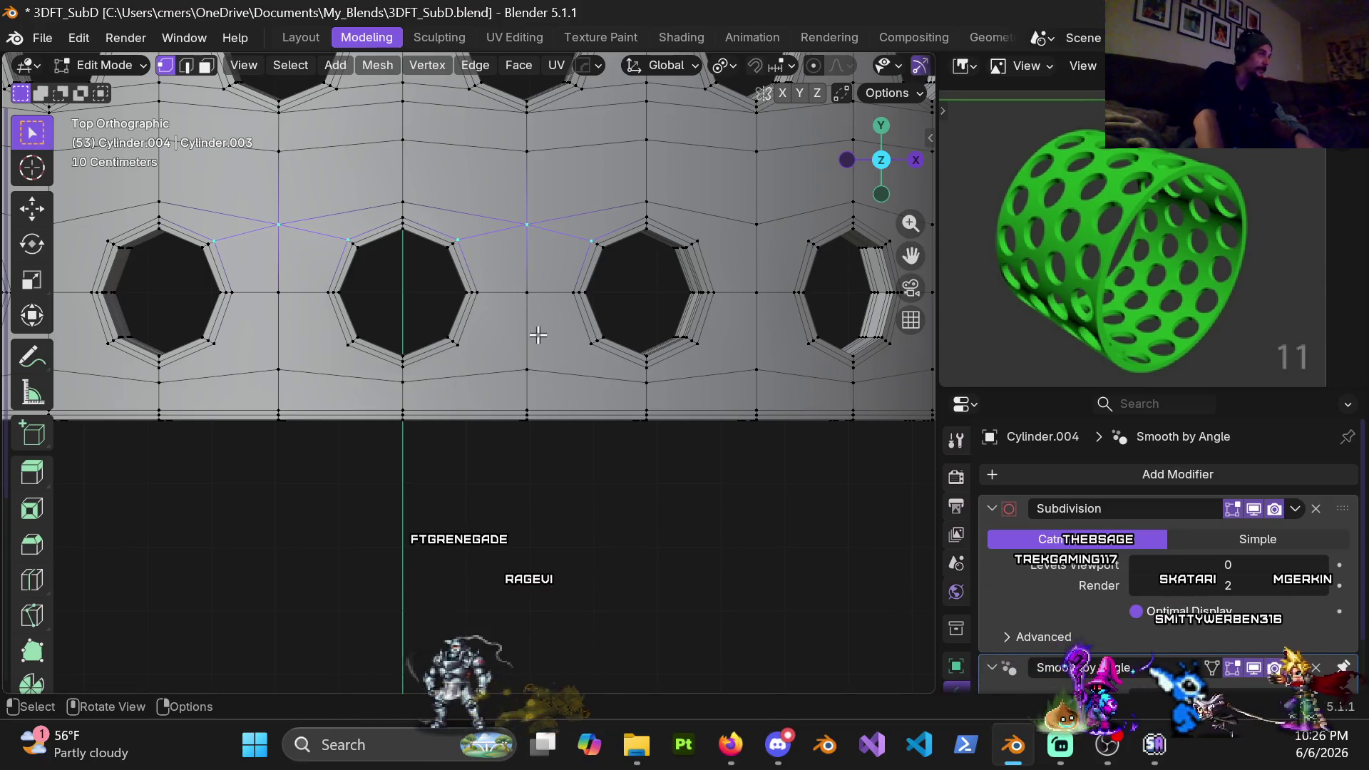
pyautogui.keyDown('shift'); pyautogui.moveTo(543, 325); pyautogui.dragTo(586, 300, button='middle'); pyautogui.keyUp('shift')
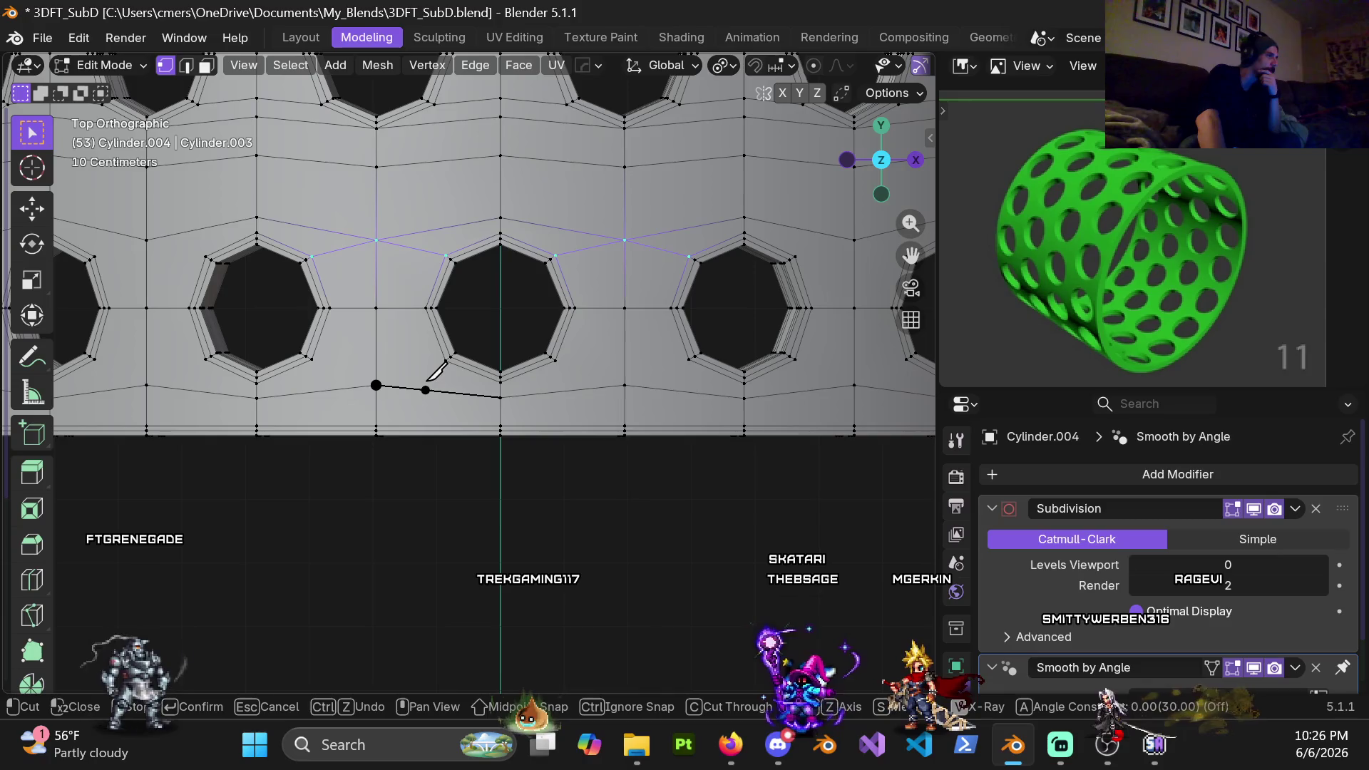
pyautogui.press('Escape')
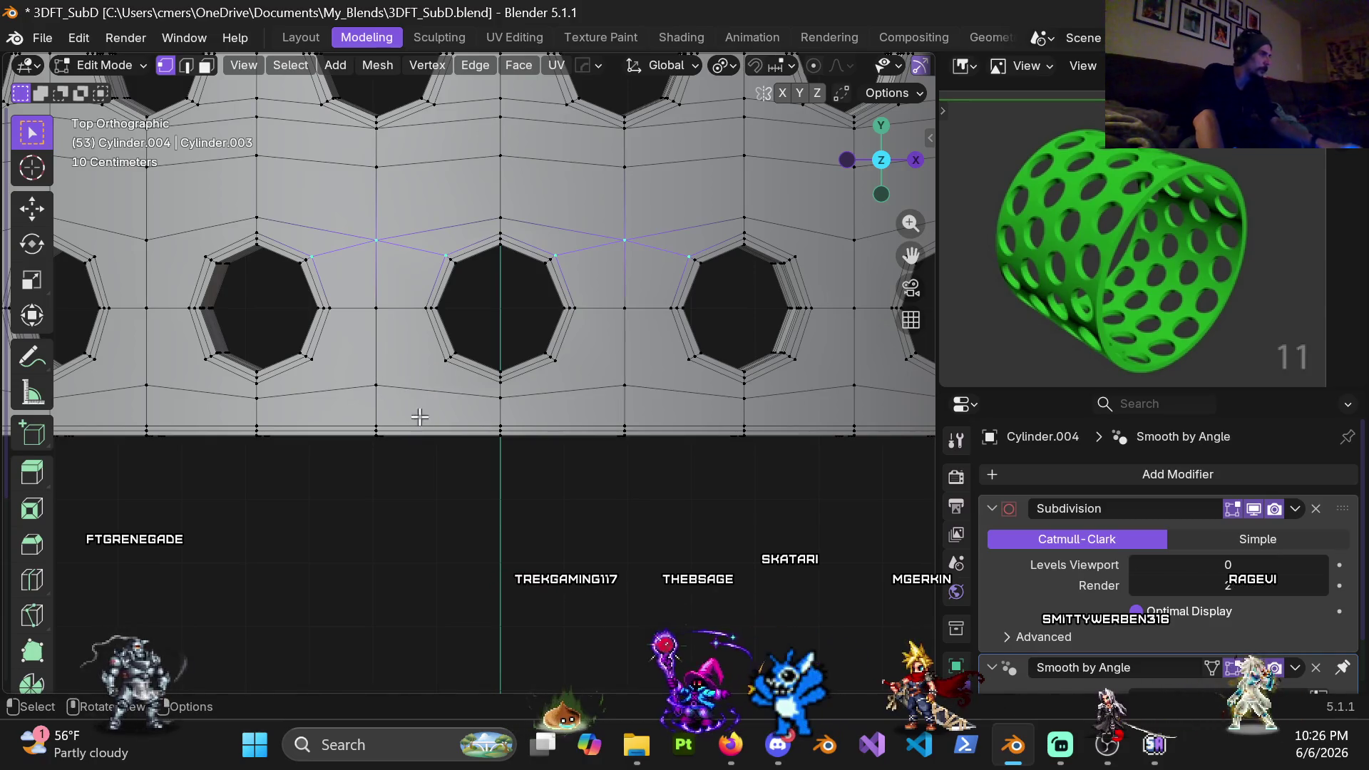
# Knife-cut a new edge from a vertex below the holes across to the hole corner and confirm it
pyautogui.press('k')
pyautogui.click(377, 385)
pyautogui.click(446, 360)
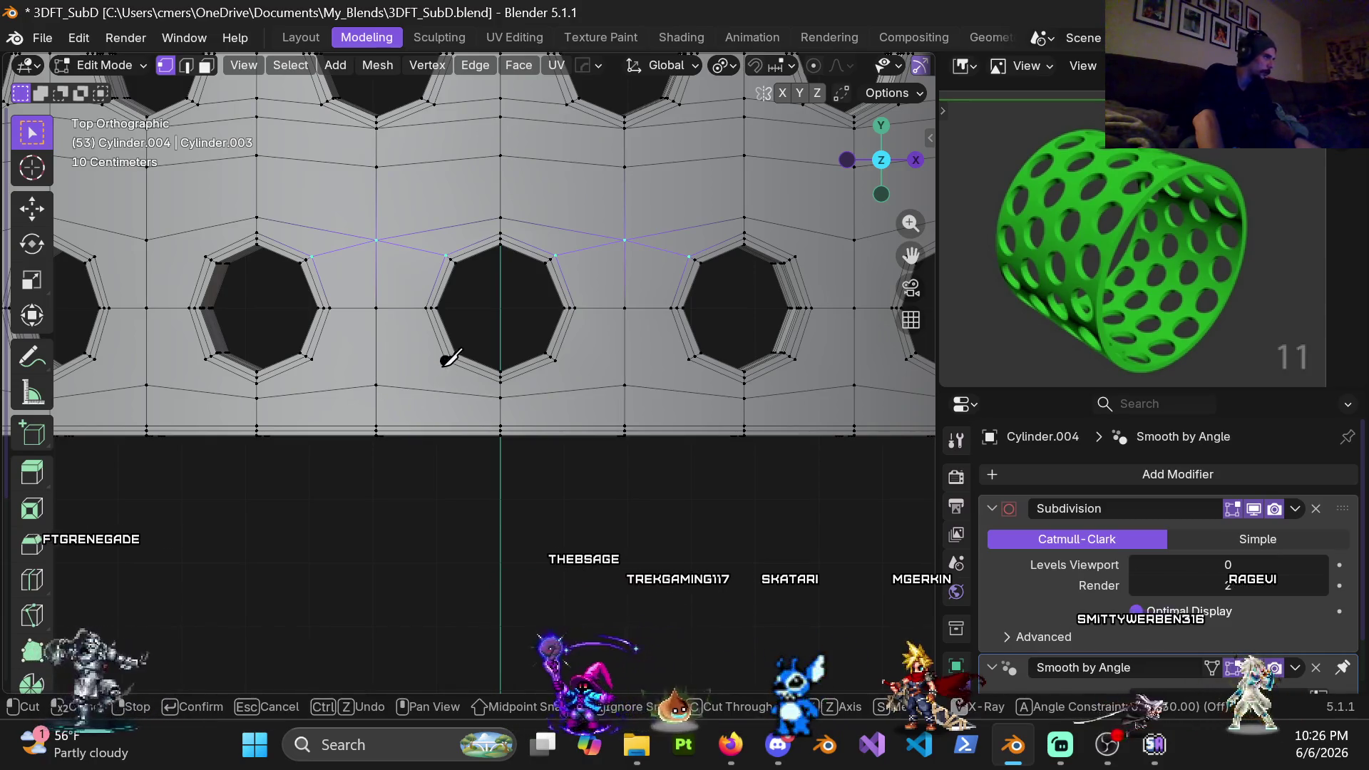
pyautogui.click(310, 363)
pyautogui.press('Return')
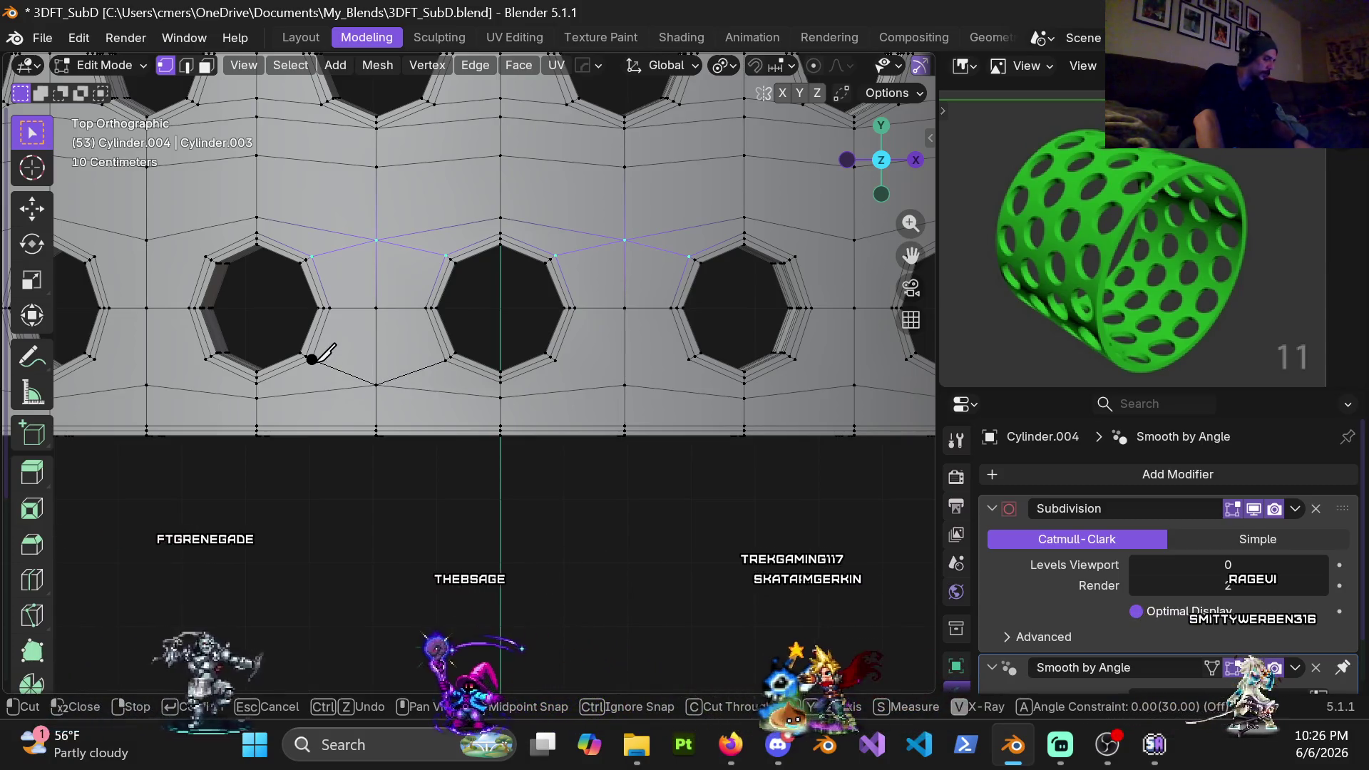
pyautogui.scroll(-4, 544, 358)
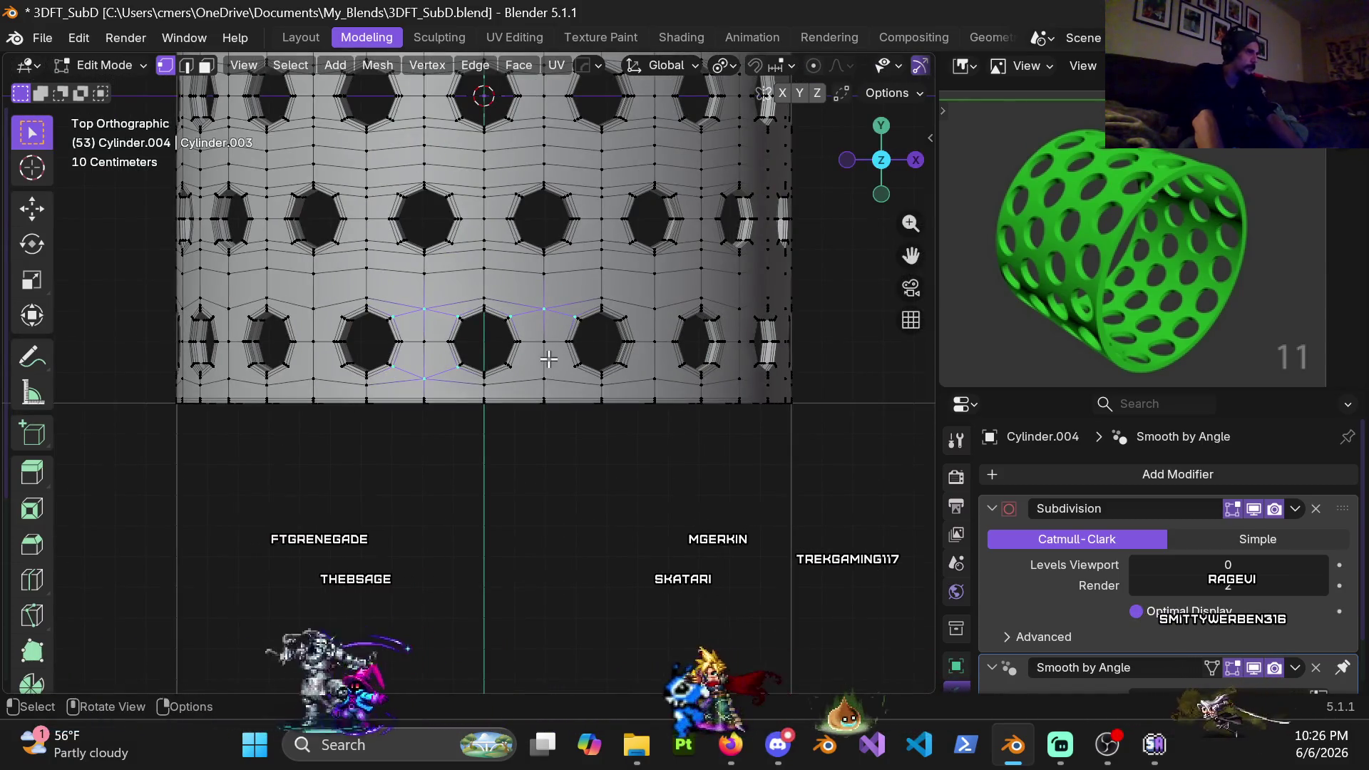
# Orbit to review the cylinder from below and switch the selection mode
pyautogui.moveTo(543, 358)
pyautogui.mouseDown(button='middle')
pyautogui.moveTo(521, 317)
pyautogui.moveTo(563, 252)
pyautogui.mouseUp(button='middle')
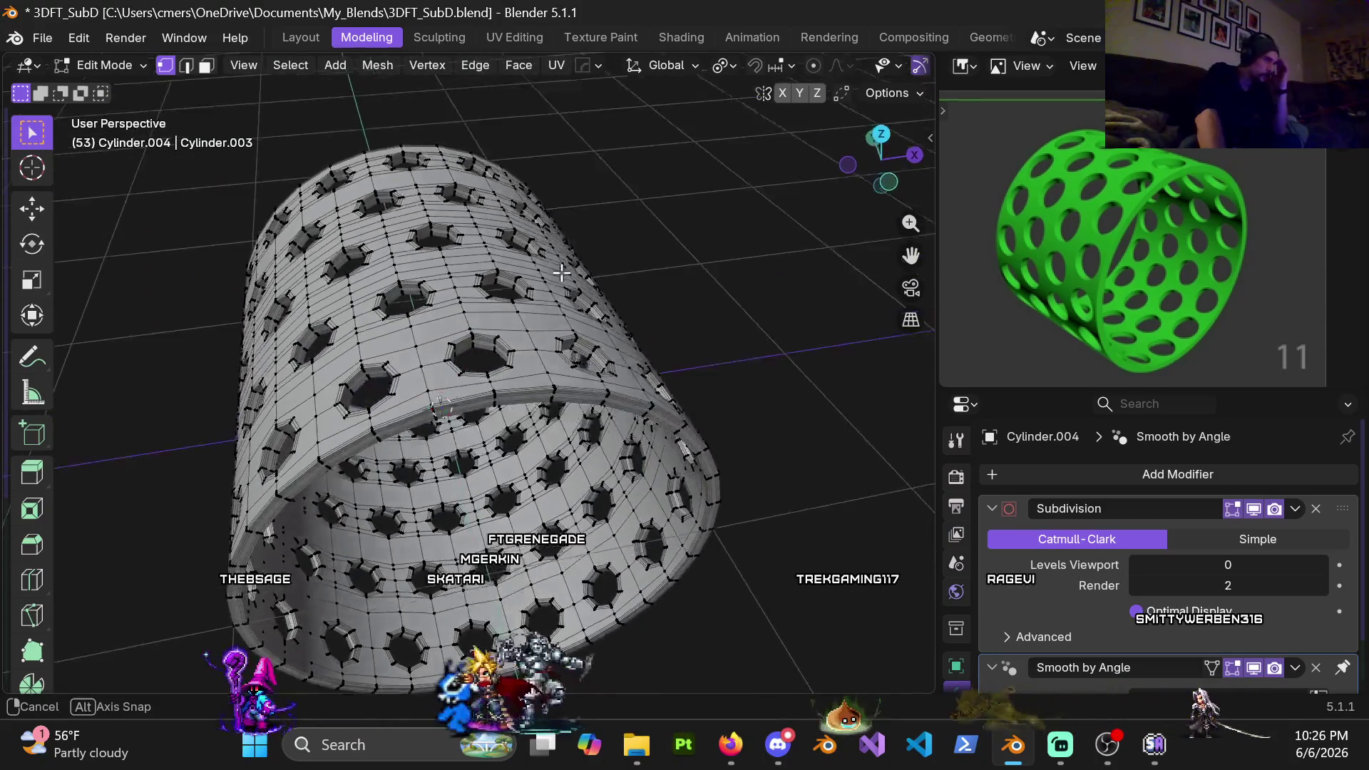
pyautogui.moveTo(563, 253)
pyautogui.mouseDown(button='middle')
pyautogui.moveTo(520, 341)
pyautogui.moveTo(606, 409)
pyautogui.mouseUp(button='middle')
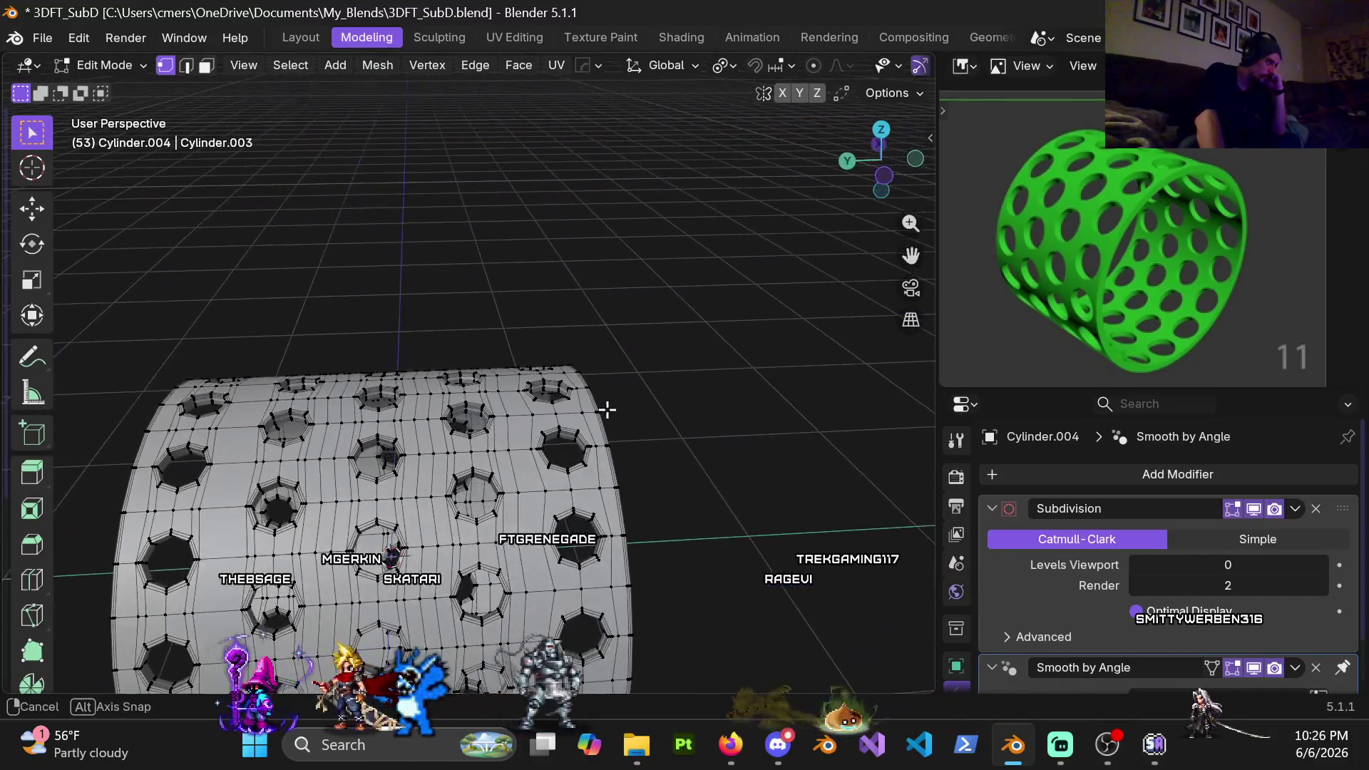
pyautogui.moveTo(606, 408); pyautogui.dragTo(579, 419, button='middle')
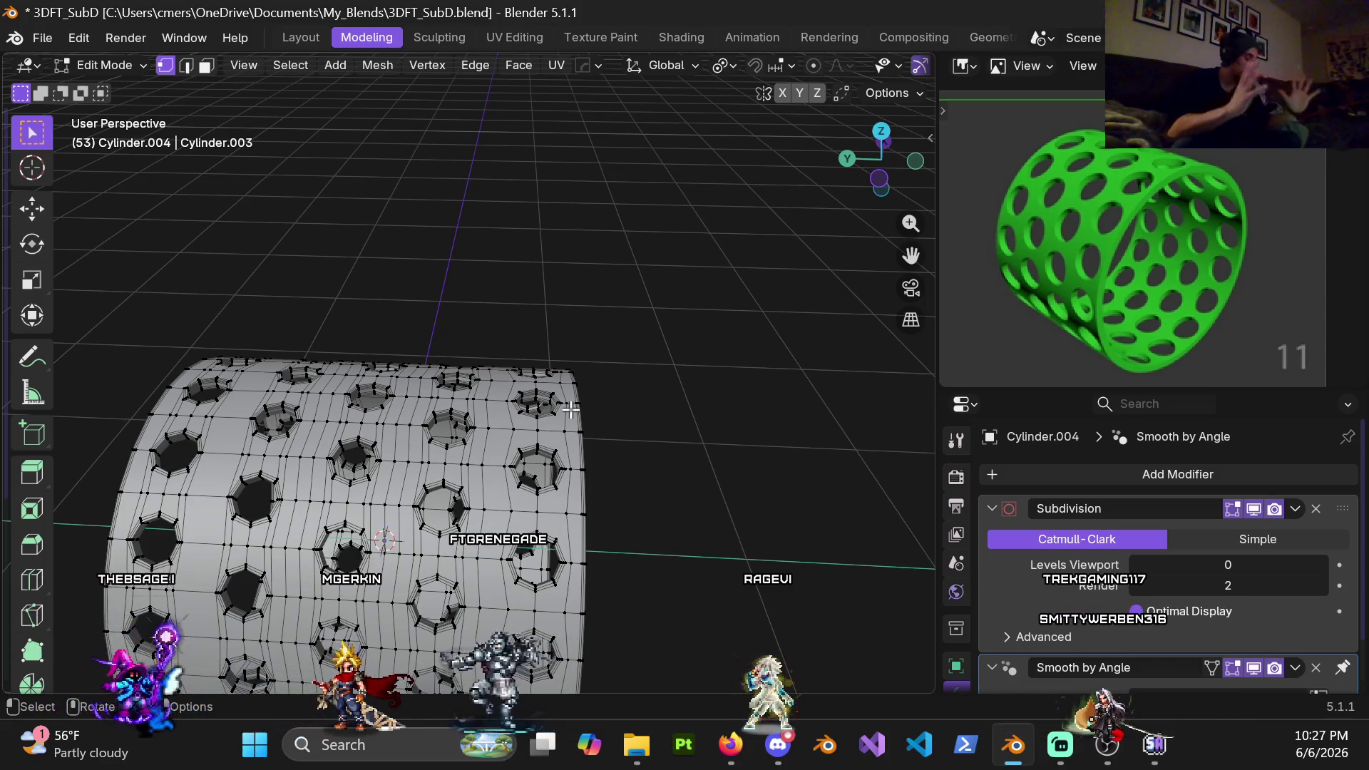
pyautogui.press('3')
pyautogui.scroll(3, 532, 429)
pyautogui.scroll(2, 524, 418)
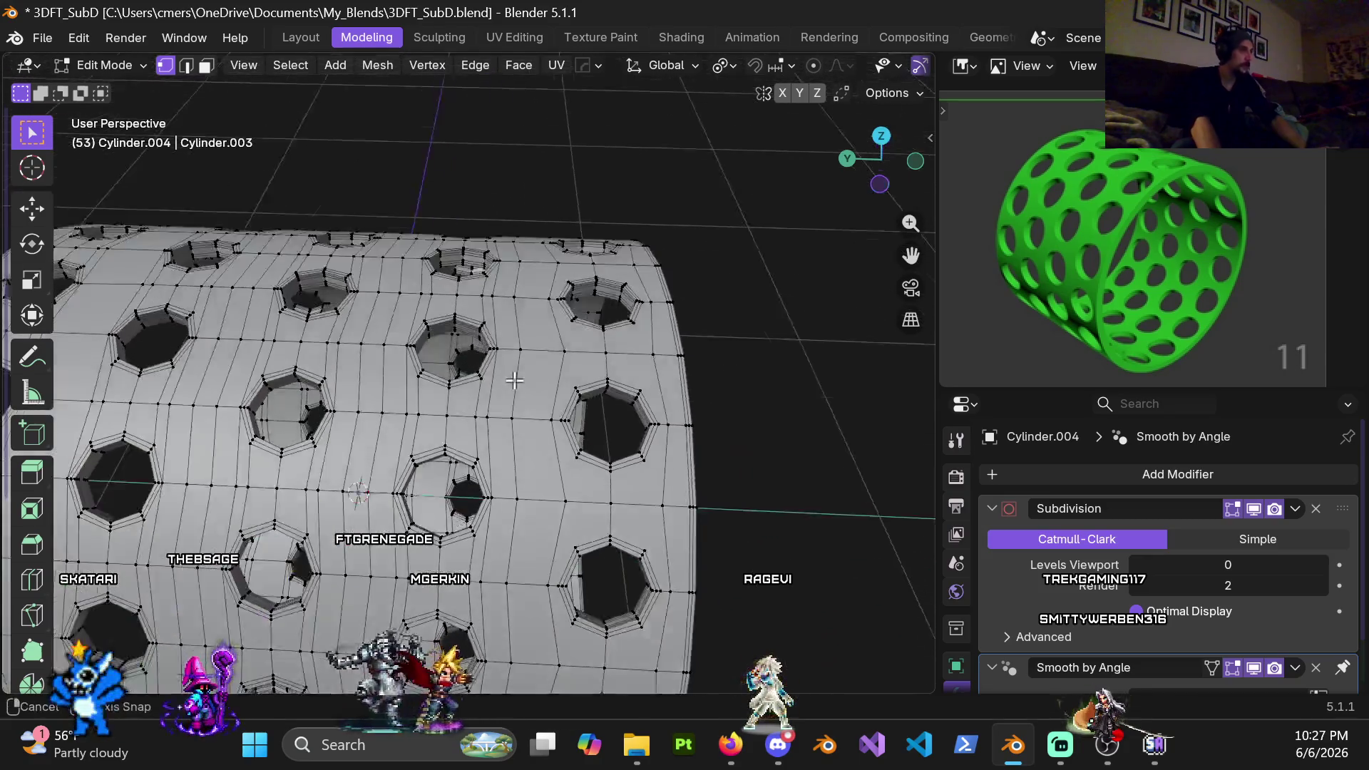
pyautogui.scroll(1, 513, 407)
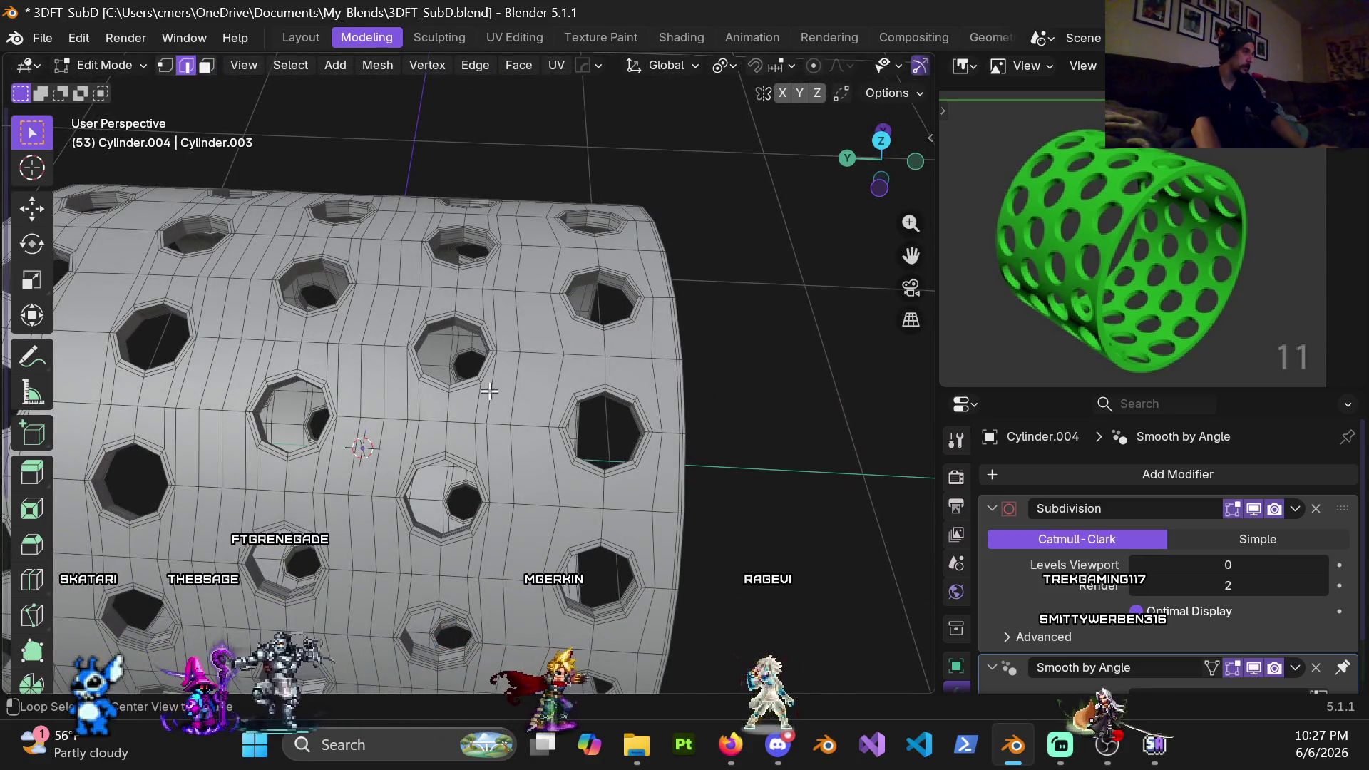
# Select a vertical edge loop between hole columns and extend it further up the cylinder
pyautogui.keyDown('alt'); pyautogui.click(491, 380); pyautogui.keyUp('alt')
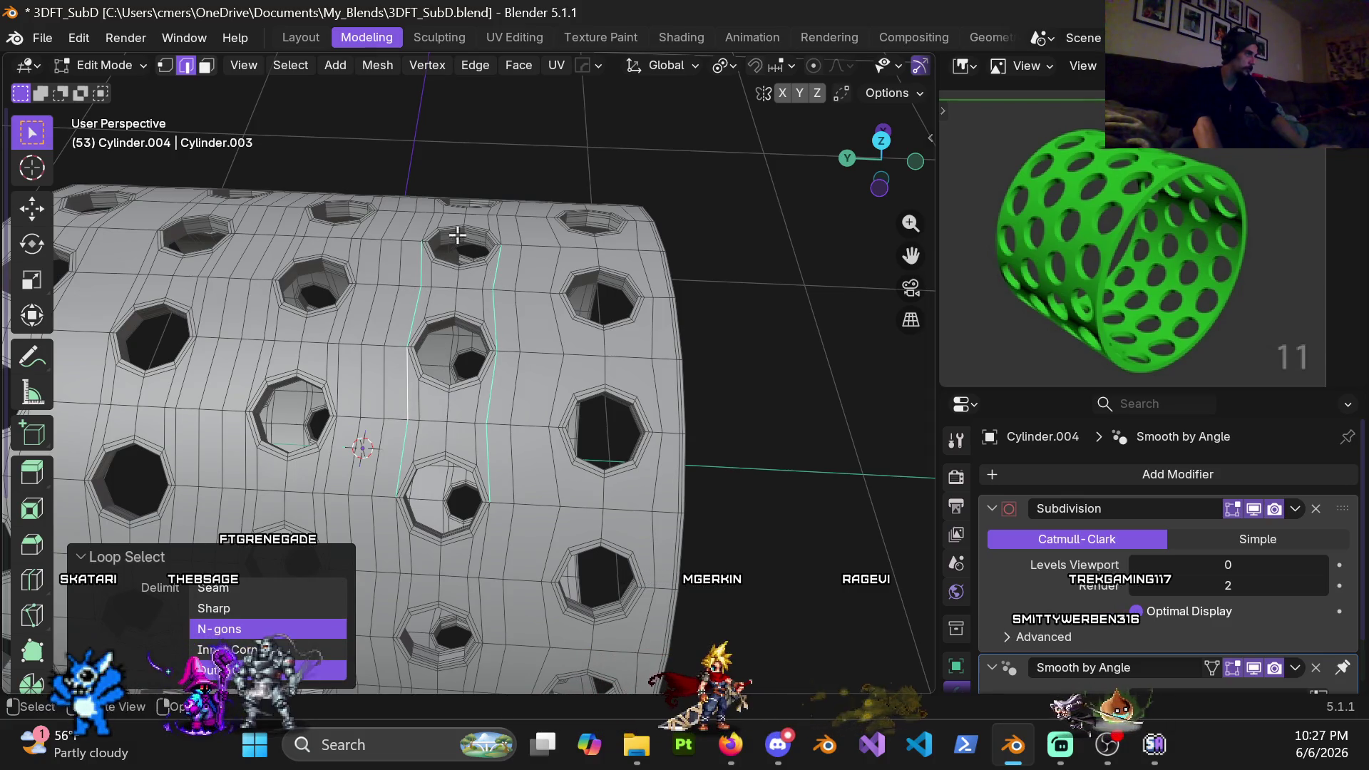
pyautogui.moveTo(456, 234); pyautogui.dragTo(520, 370, button='middle')
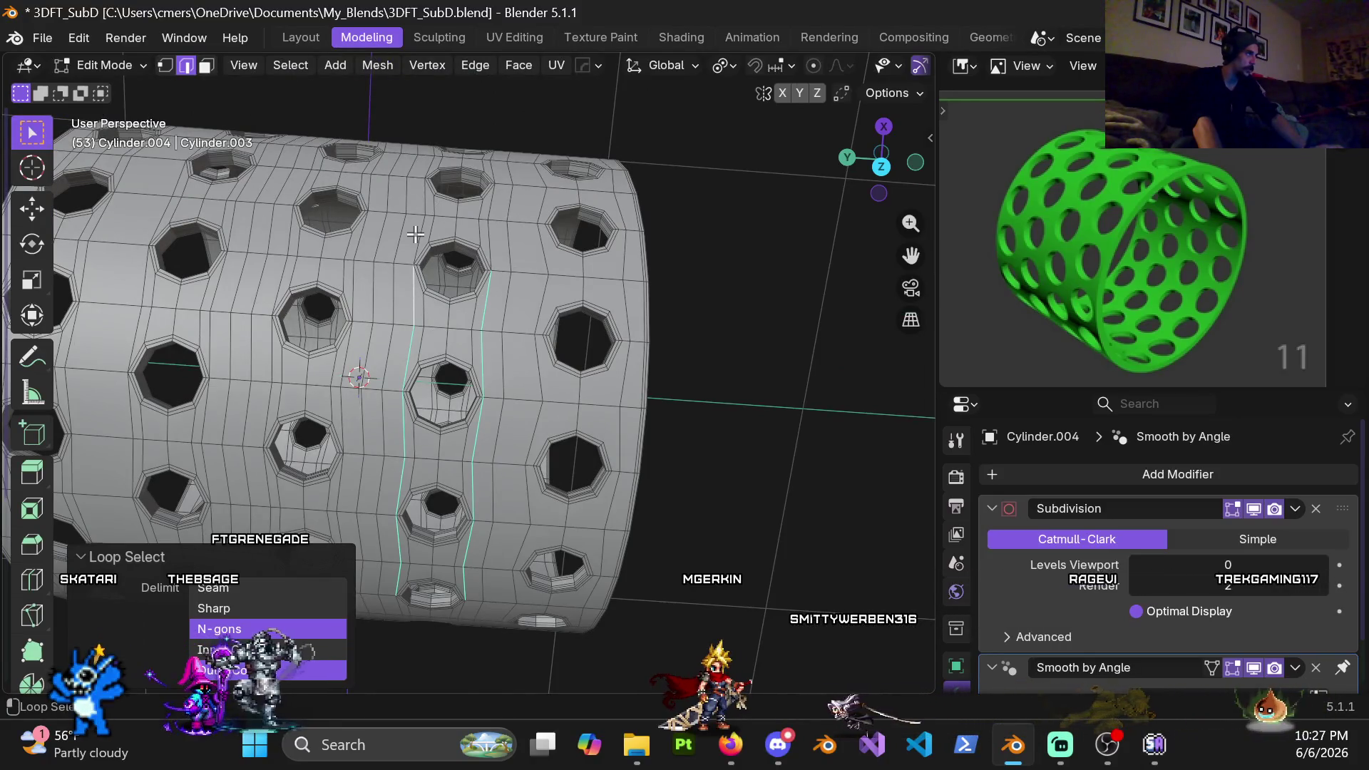
pyautogui.moveTo(499, 203); pyautogui.dragTo(474, 439, button='middle')
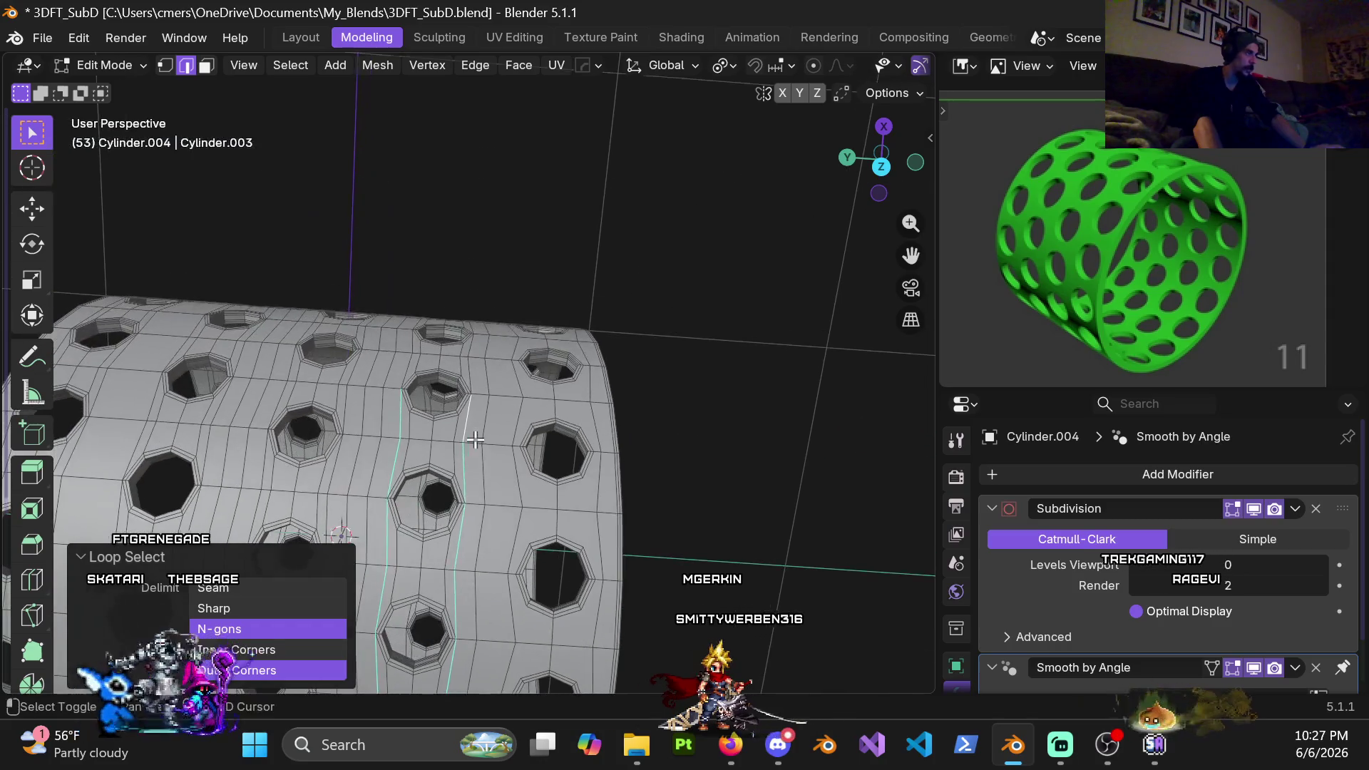
pyautogui.moveTo(474, 348); pyautogui.dragTo(462, 367, button='middle')
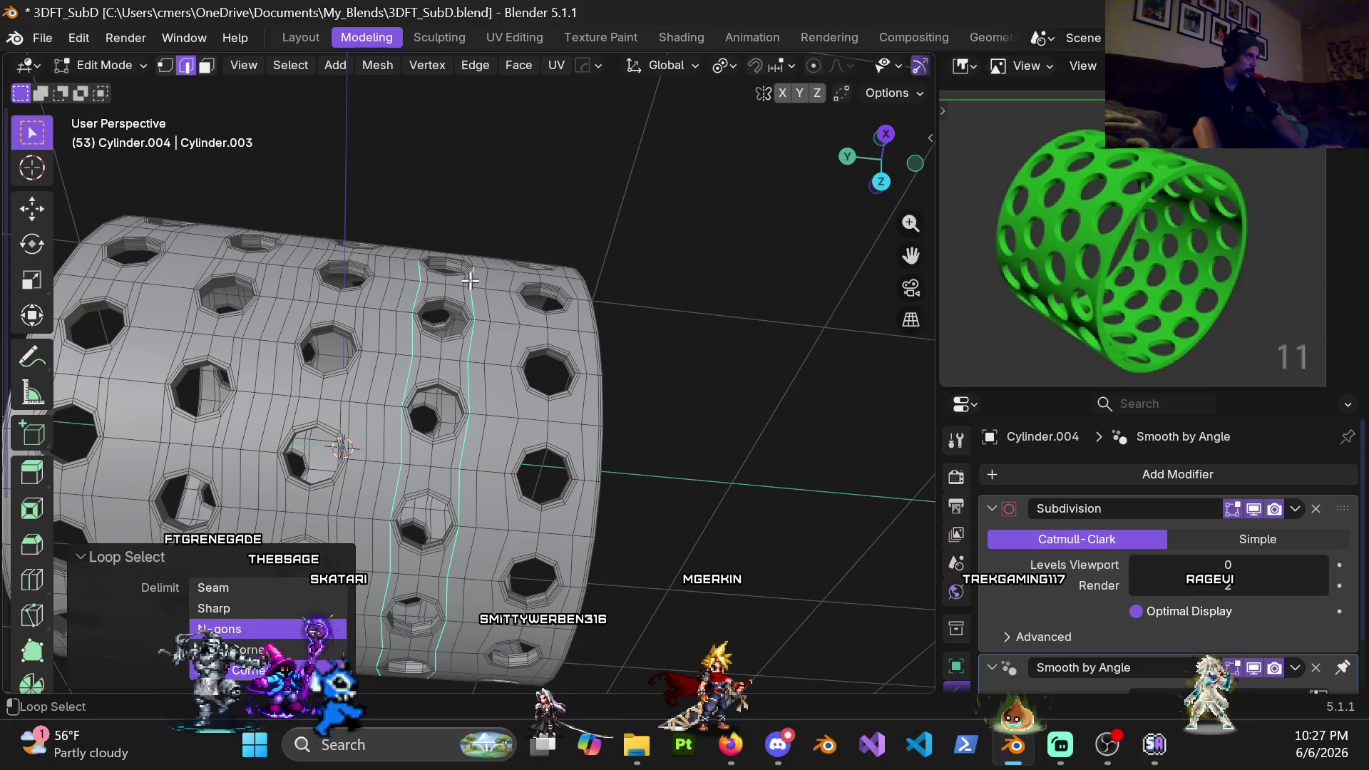
pyautogui.scroll(3, 470, 280)
pyautogui.moveTo(471, 280); pyautogui.dragTo(587, 278, button='middle')
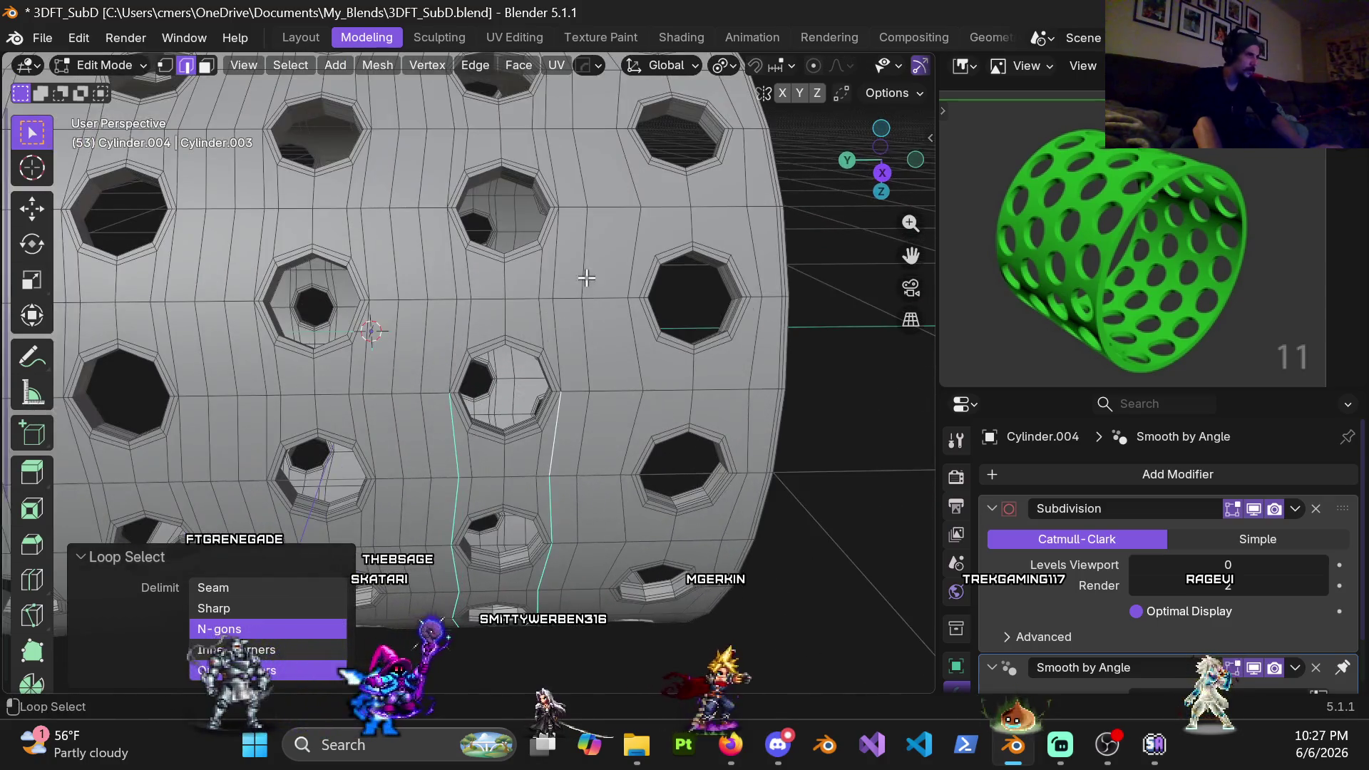
pyautogui.scroll(-2, 429, 267)
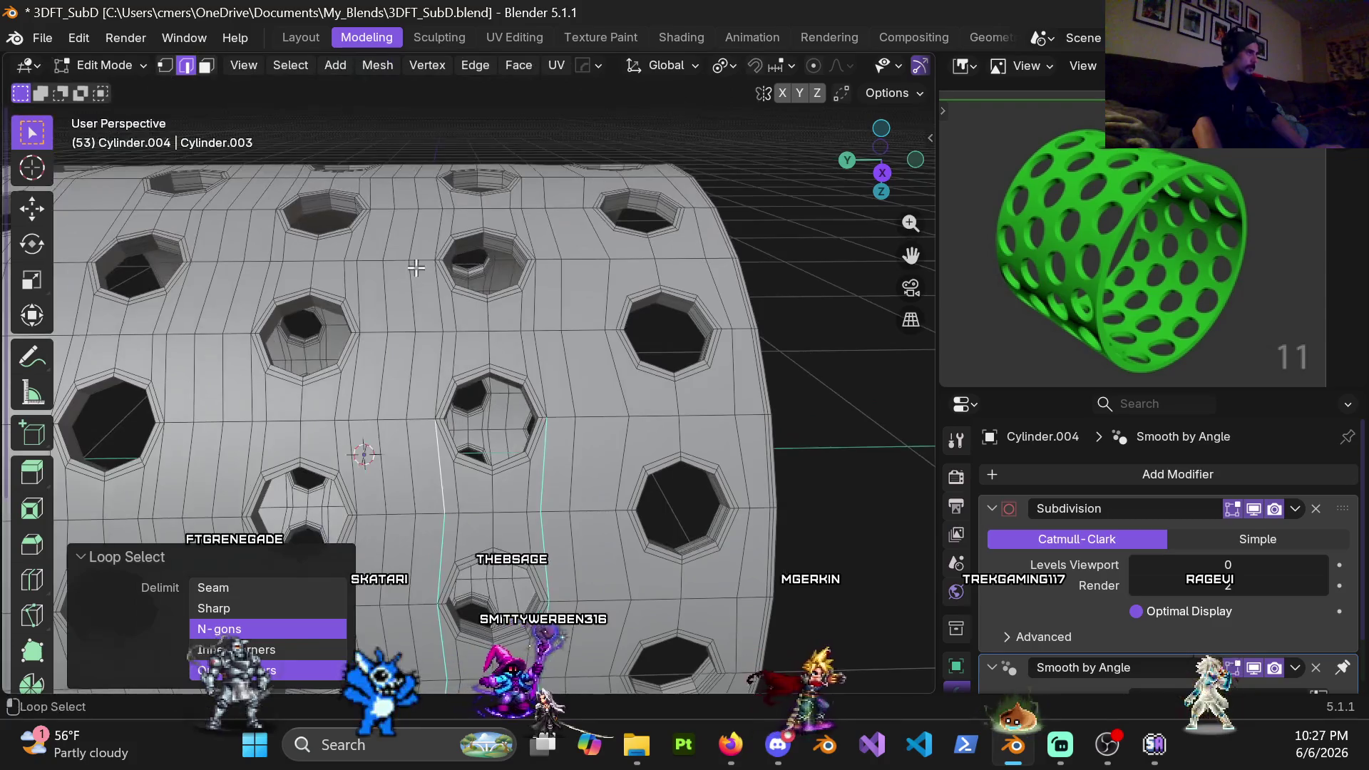
pyautogui.keyDown('alt'); pyautogui.keyDown('shift'); pyautogui.click(444, 292); pyautogui.keyUp('shift'); pyautogui.keyUp('alt')
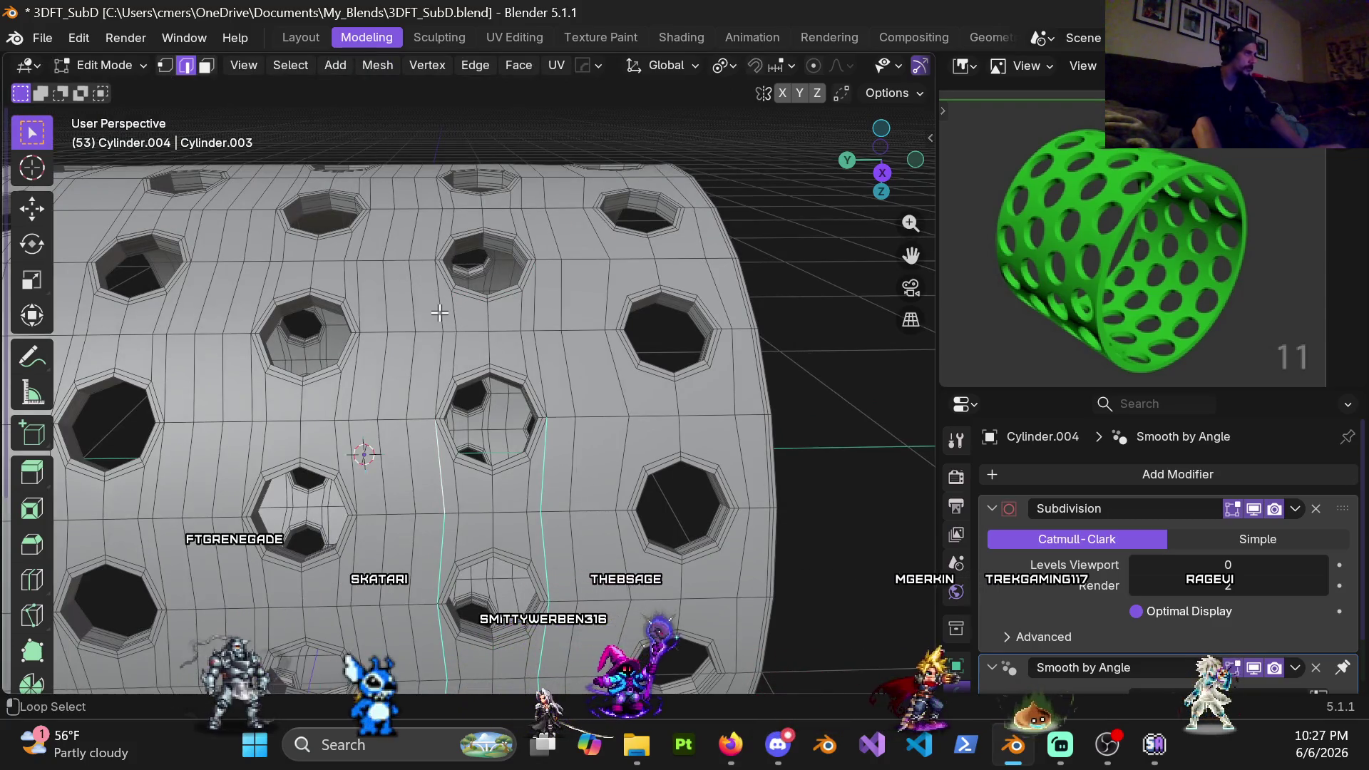
# Add the second, parallel vertical edge loop on the other side of the column to the selection
pyautogui.moveTo(530, 319)
pyautogui.mouseDown(button='middle')
pyautogui.moveTo(527, 300)
pyautogui.moveTo(432, 403)
pyautogui.mouseUp(button='middle')
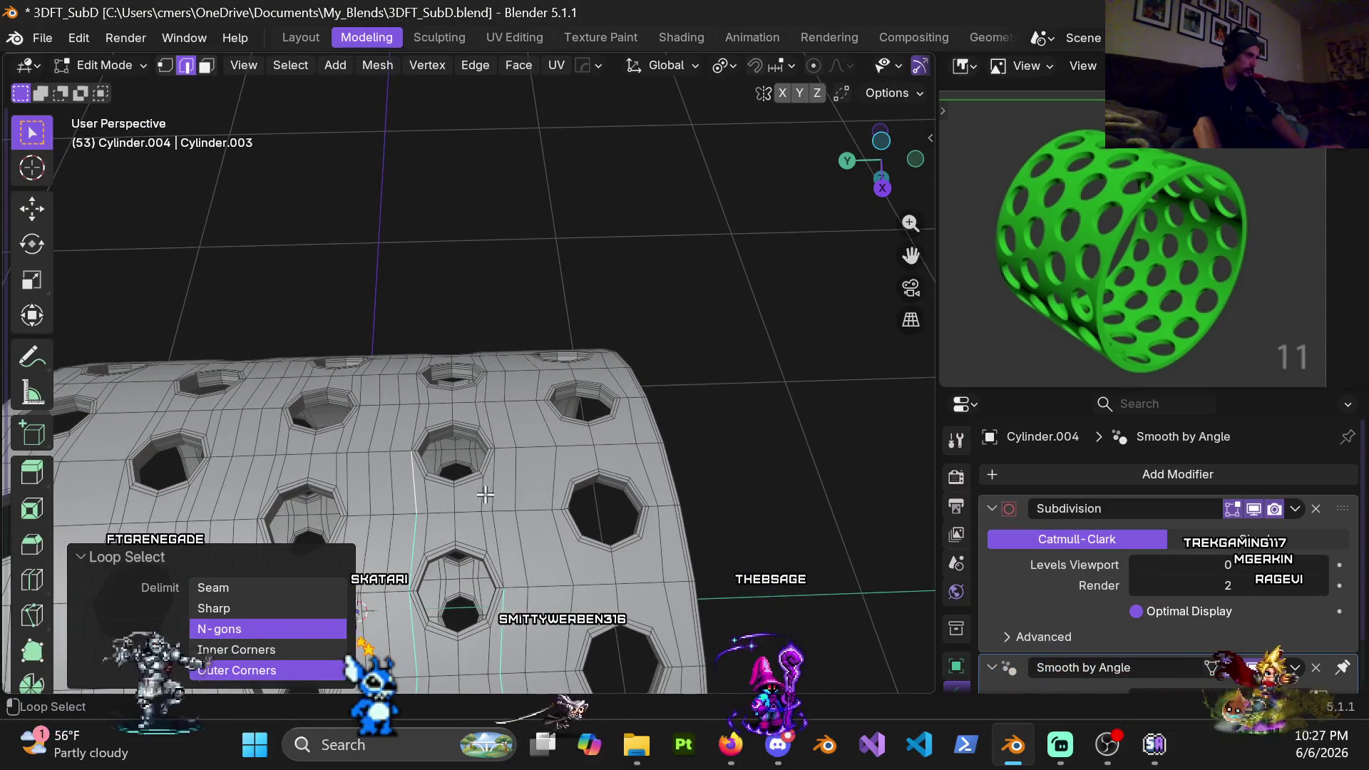
pyautogui.keyDown('alt'); pyautogui.keyDown('shift'); pyautogui.click(488, 393); pyautogui.keyUp('shift'); pyautogui.keyUp('alt')
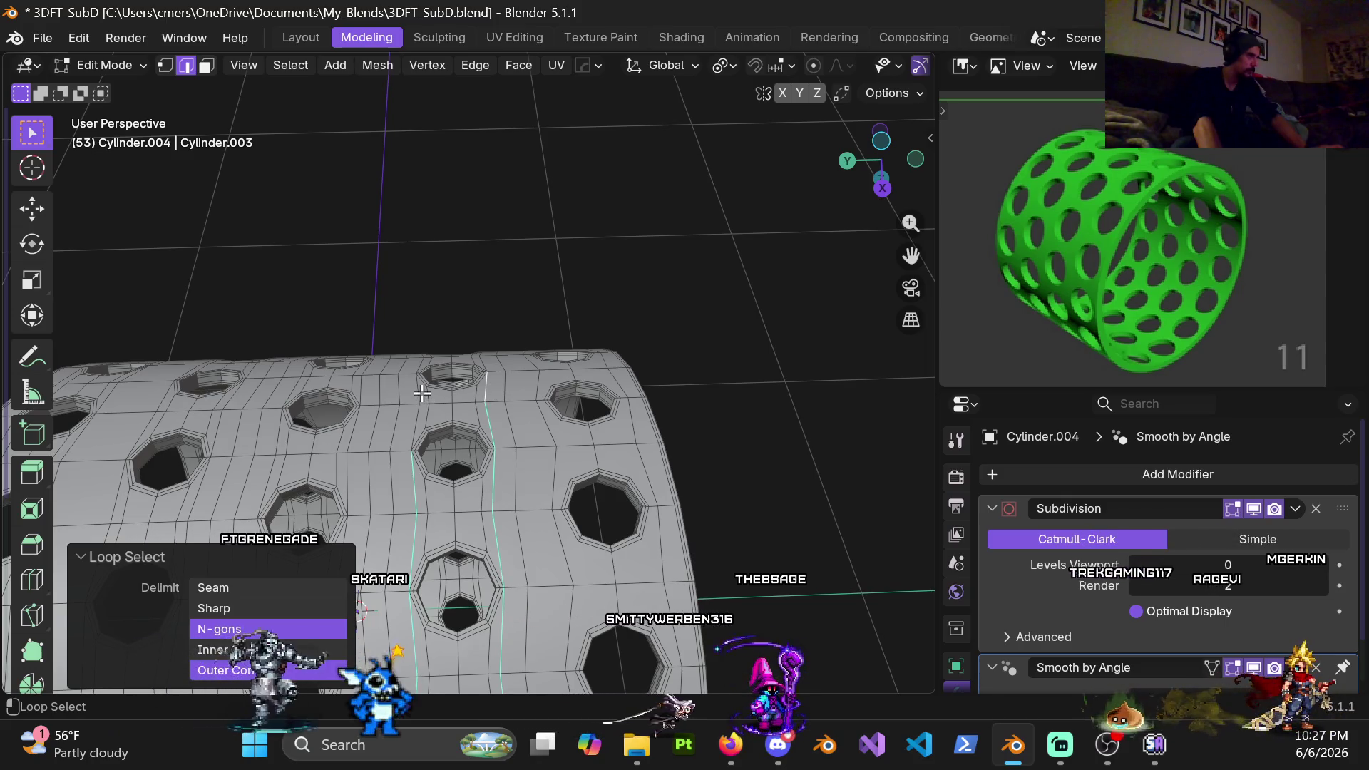
pyautogui.scroll(-3, 489, 393)
pyautogui.moveTo(489, 393)
pyautogui.mouseDown(button='middle')
pyautogui.moveTo(487, 467)
pyautogui.moveTo(535, 408)
pyautogui.mouseUp(button='middle')
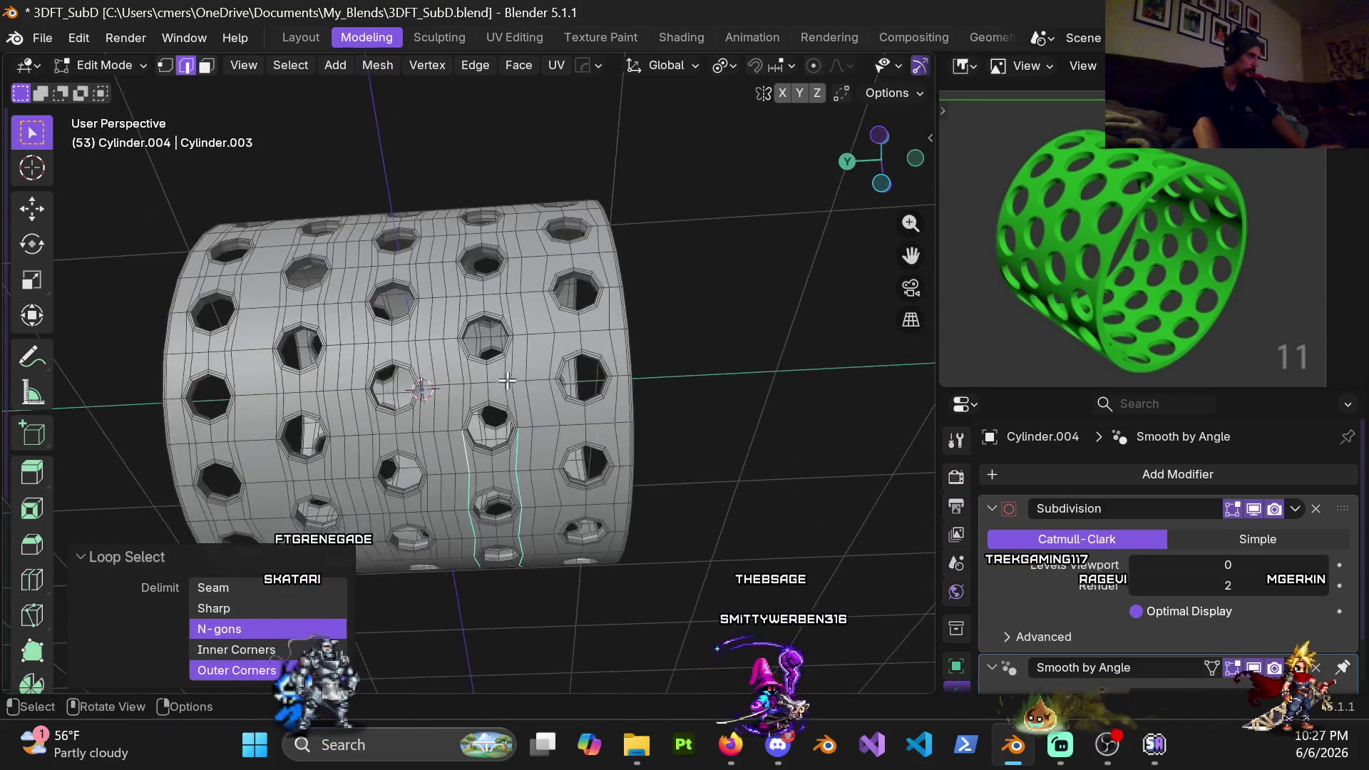
pyautogui.scroll(3, 561, 360)
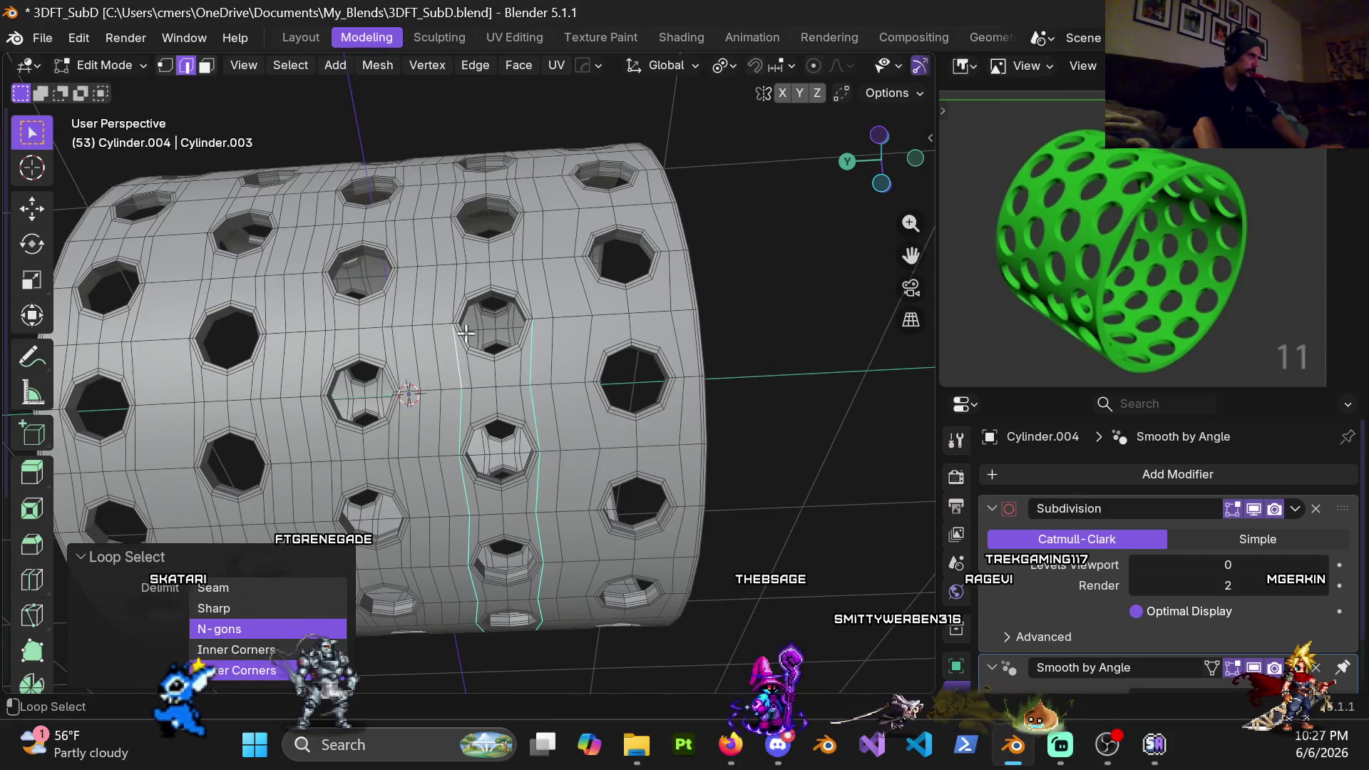
pyautogui.moveTo(529, 234)
pyautogui.mouseDown(button='middle')
pyautogui.moveTo(537, 292)
pyautogui.moveTo(476, 453)
pyautogui.mouseUp(button='middle')
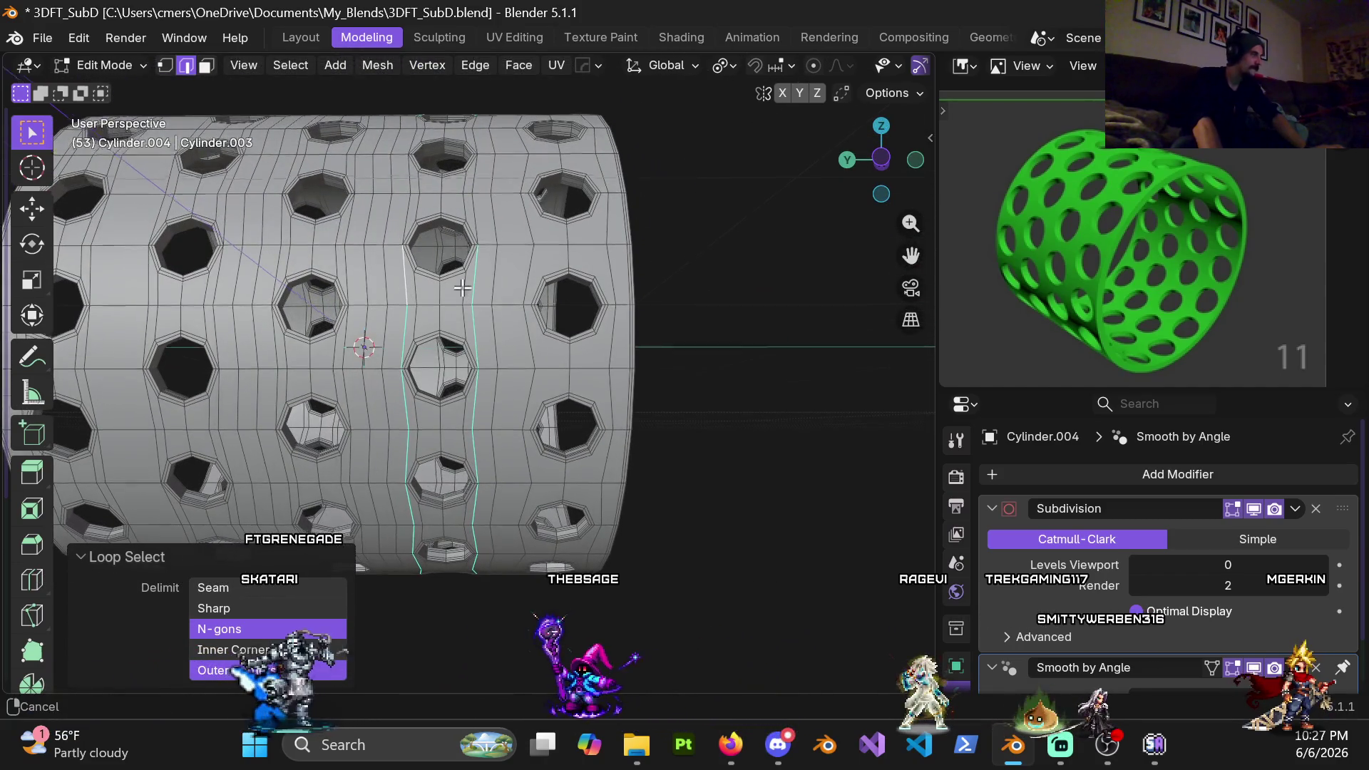
pyautogui.keyDown('shift'); pyautogui.moveTo(407, 285); pyautogui.dragTo(458, 395, button='middle'); pyautogui.keyUp('shift')
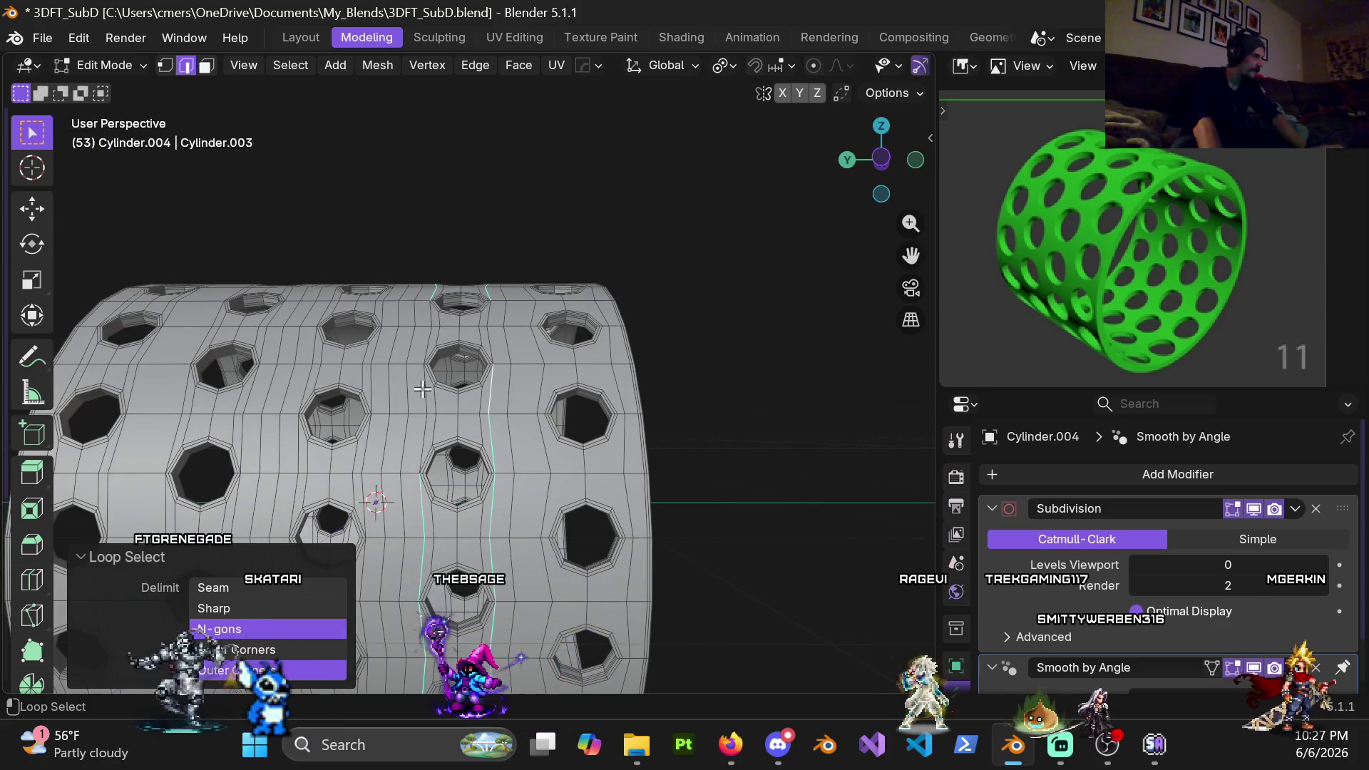
pyautogui.scroll(-2, 449, 395)
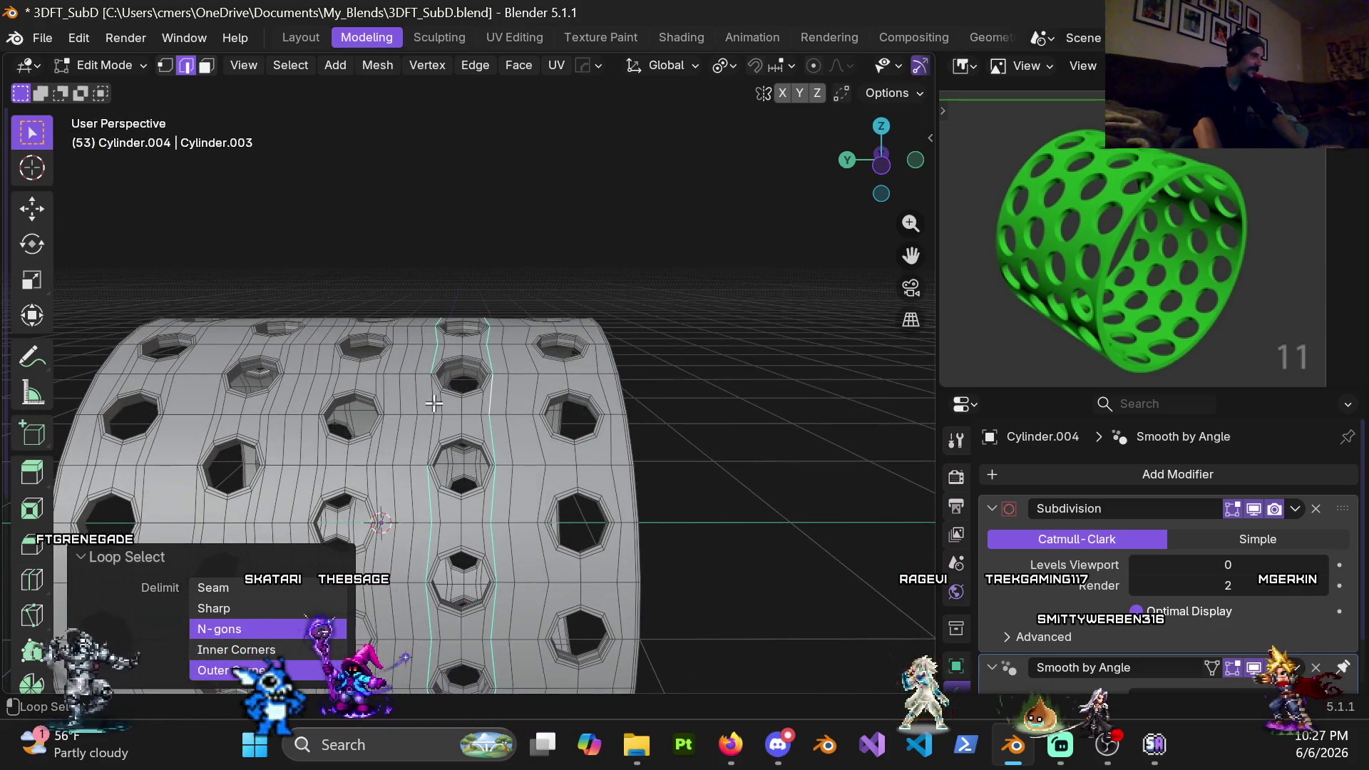
# Dissolve the two selected loops, pick a leftover edge and turn on X-ray to see through the mesh
pyautogui.press('x')
pyautogui.click(454, 427)
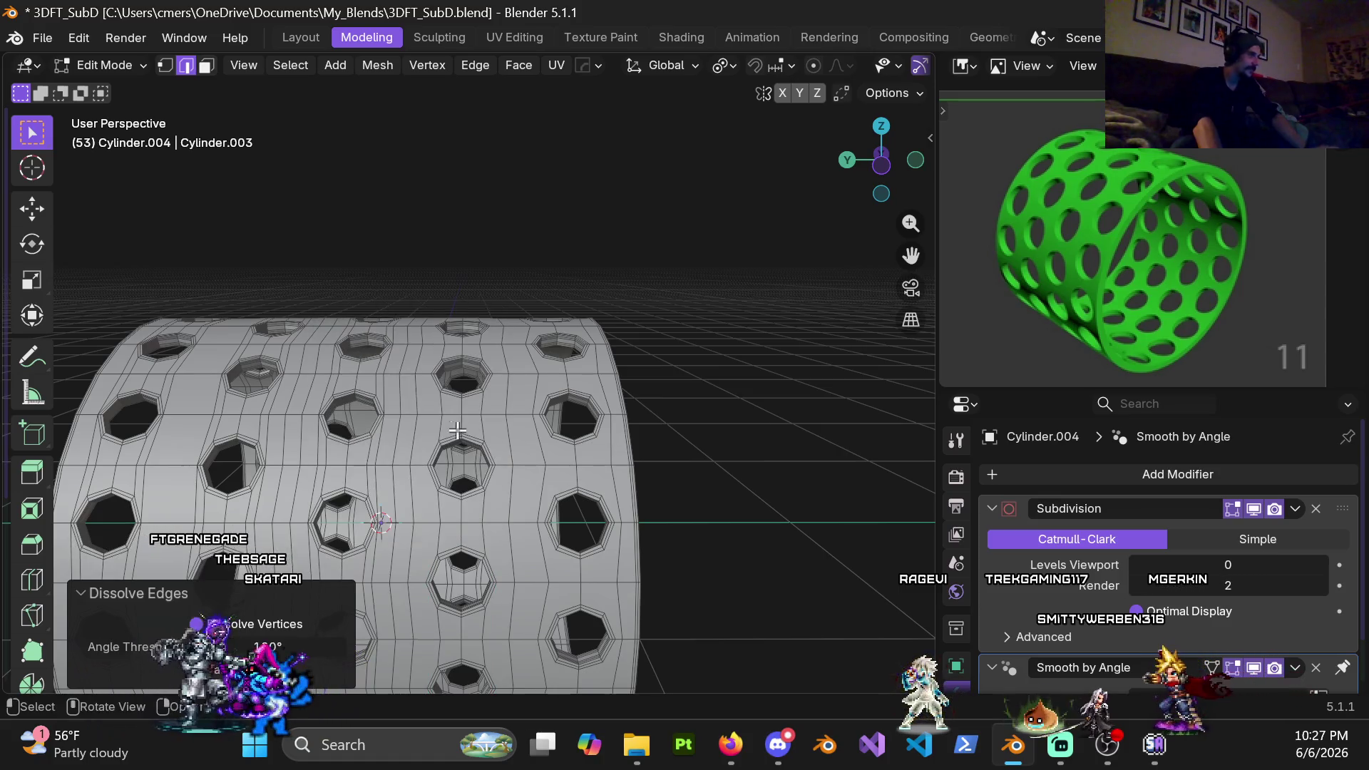
pyautogui.keyDown('alt'); pyautogui.click(484, 403); pyautogui.keyUp('alt')
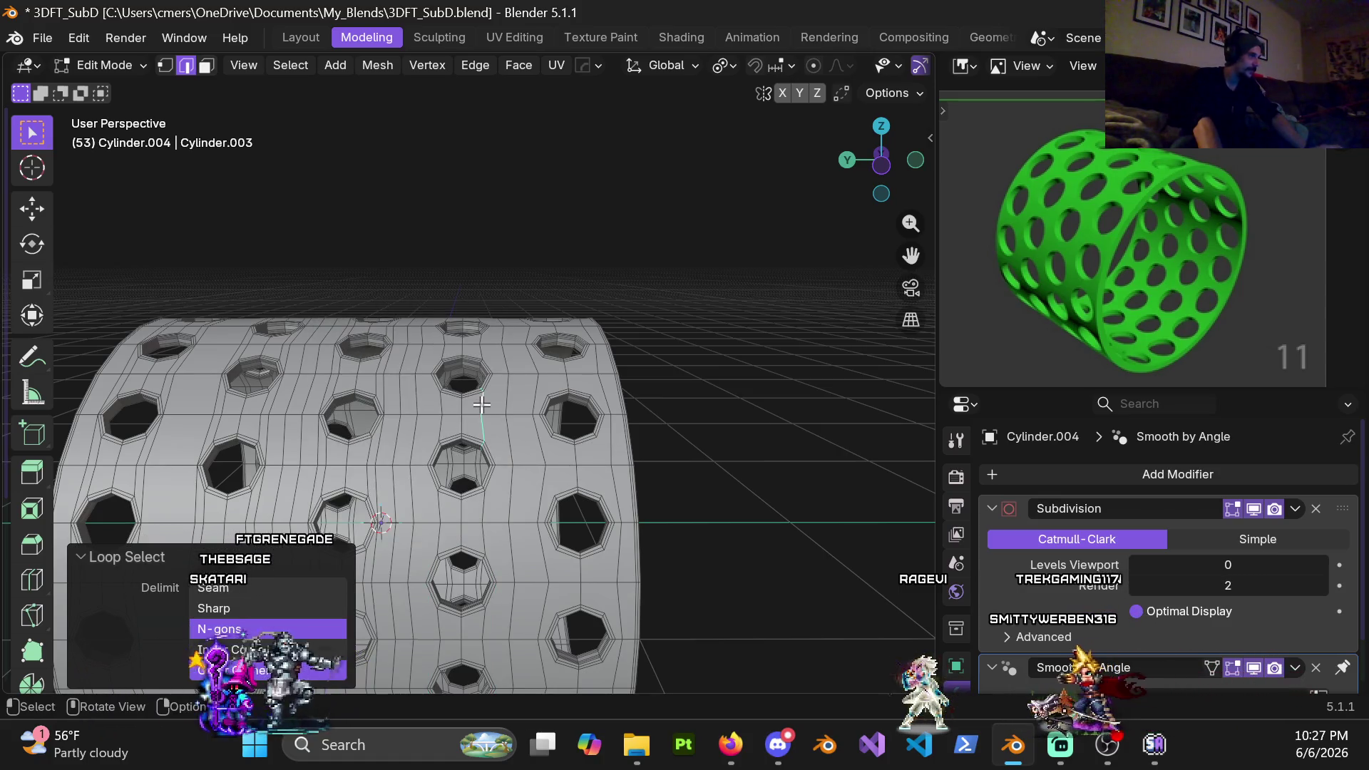
pyautogui.keyDown('shift'); pyautogui.click(476, 409); pyautogui.keyUp('shift')
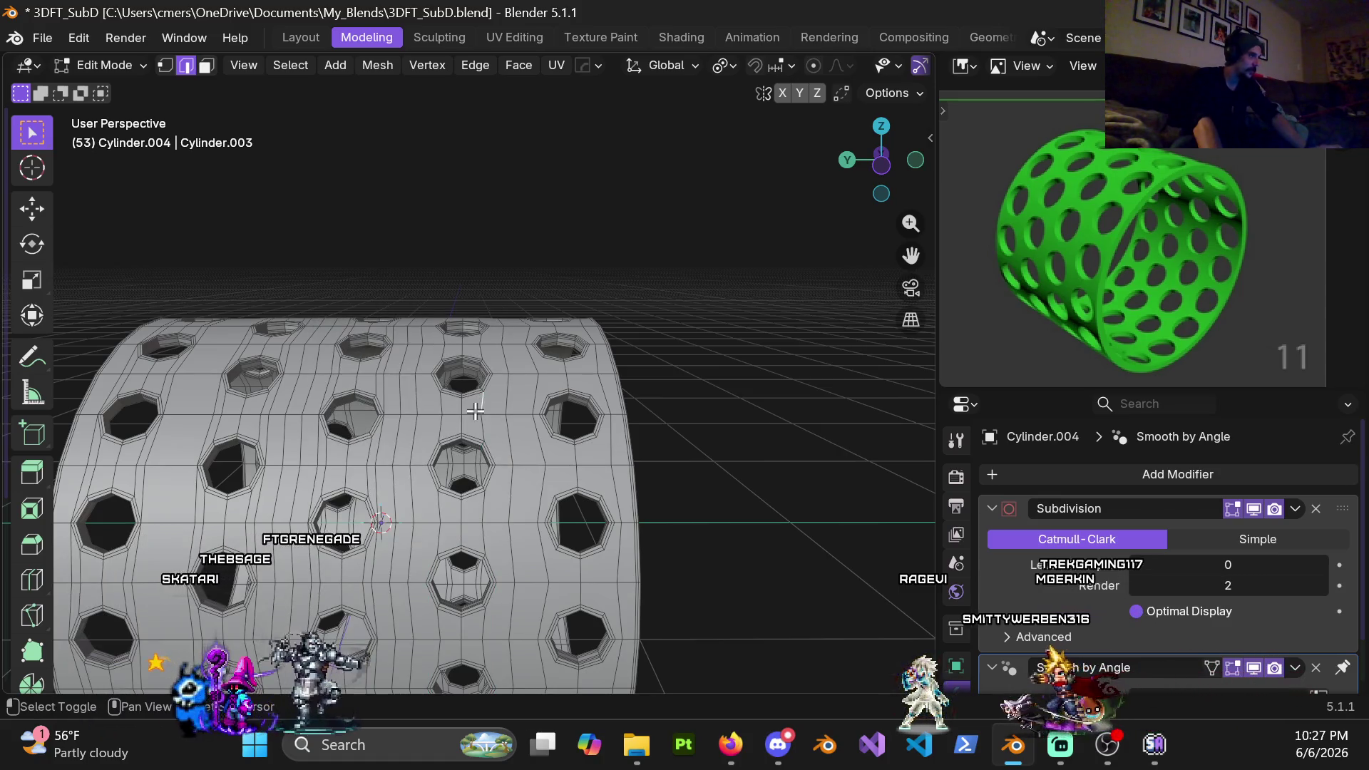
pyautogui.moveTo(445, 408)
pyautogui.mouseDown(button='middle')
pyautogui.moveTo(419, 416)
pyautogui.moveTo(530, 416)
pyautogui.moveTo(495, 526)
pyautogui.moveTo(280, 476)
pyautogui.moveTo(147, 318)
pyautogui.moveTo(483, 367)
pyautogui.moveTo(425, 342)
pyautogui.moveTo(462, 370)
pyautogui.moveTo(425, 381)
pyautogui.moveTo(370, 358)
pyautogui.moveTo(399, 338)
pyautogui.mouseUp(button='middle')
pyautogui.hotkey('alt', 'z')
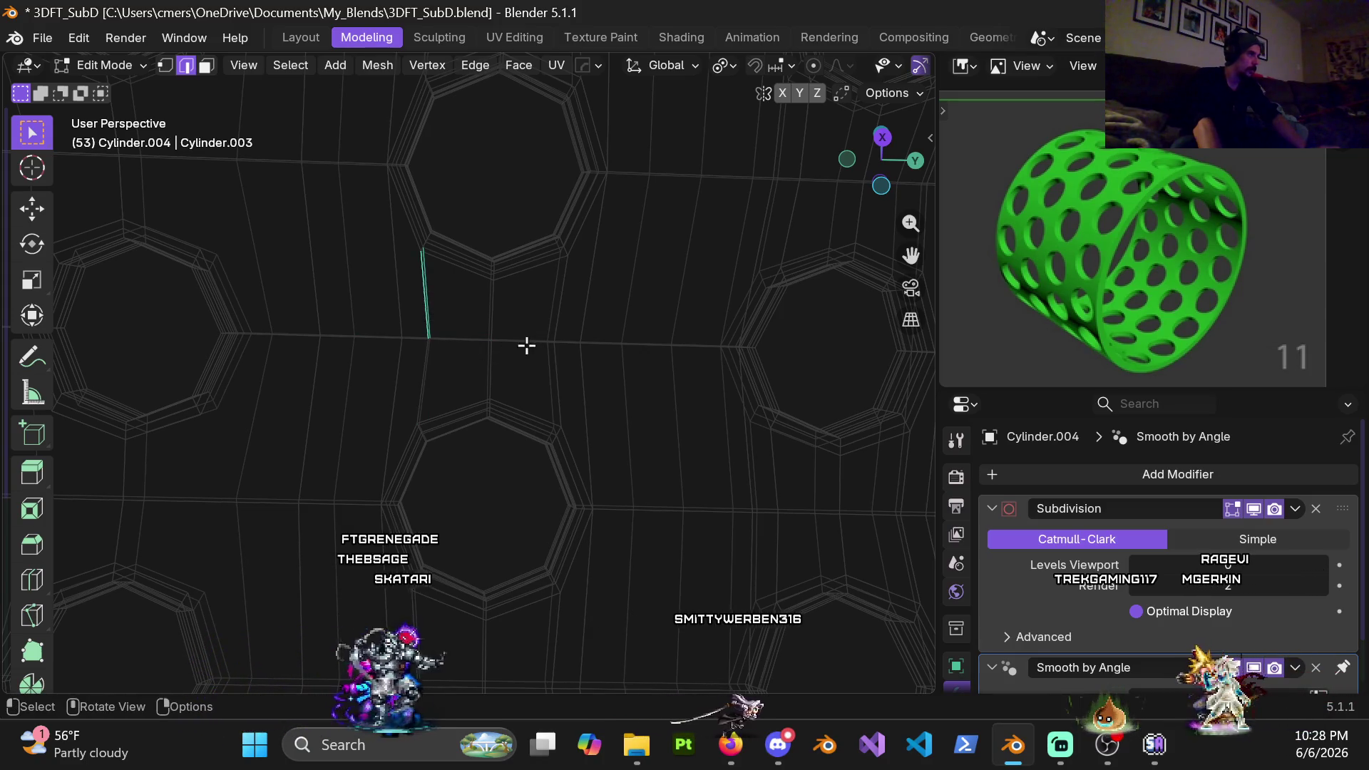
# Shift-select the short leftover edges at lower-left, right, upper-right and above the hole
pyautogui.keyDown('shift'); pyautogui.click(427, 370); pyautogui.keyUp('shift')
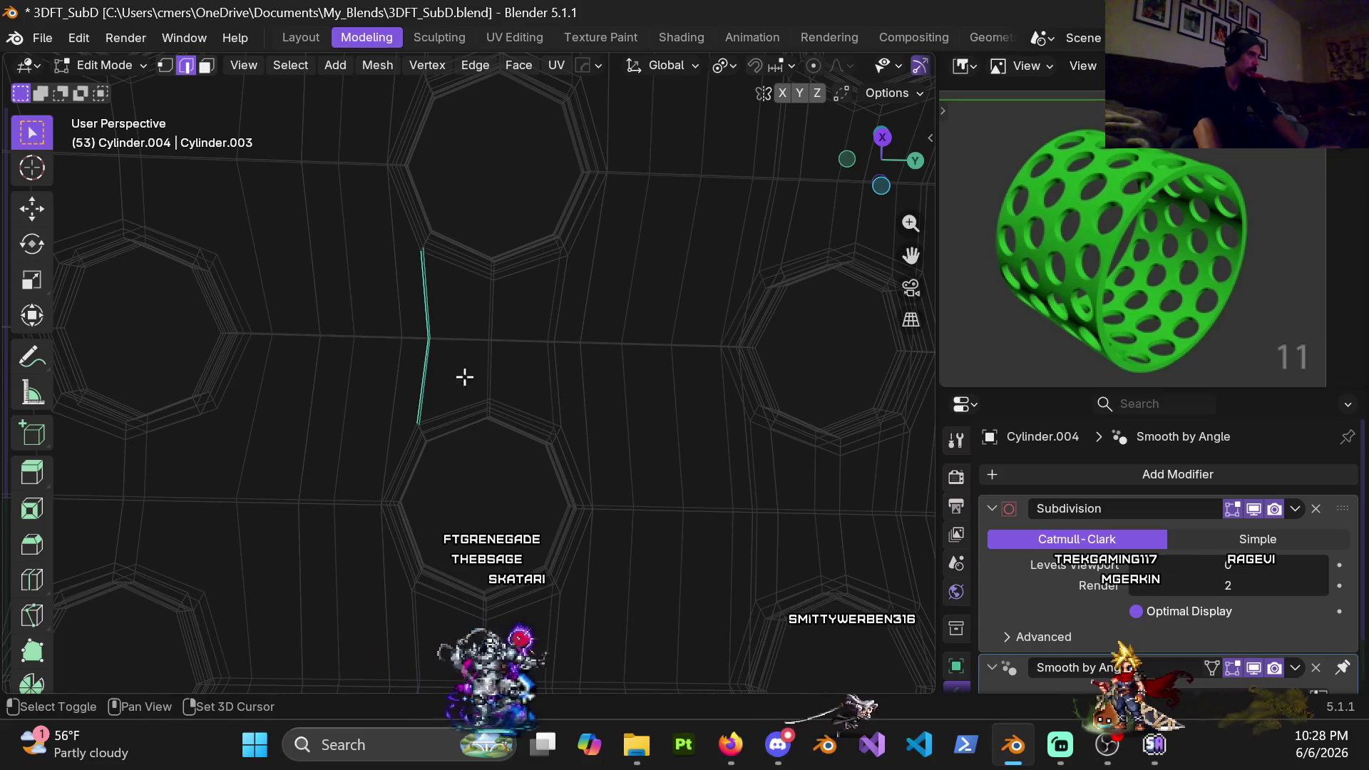
pyautogui.keyDown('shift'); pyautogui.click(549, 363); pyautogui.keyUp('shift')
pyautogui.keyDown('shift'); pyautogui.click(570, 329); pyautogui.keyUp('shift')
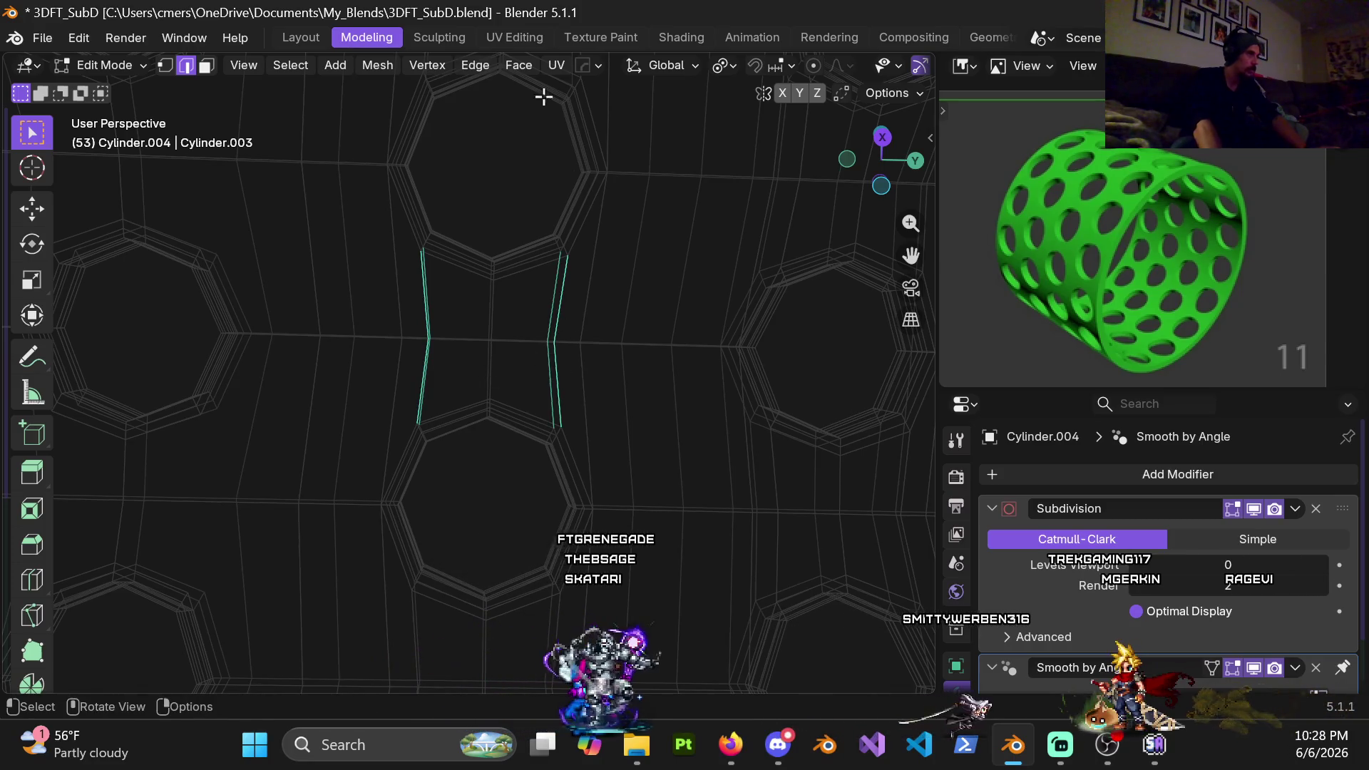
pyautogui.moveTo(554, 285); pyautogui.dragTo(500, 371, button='middle')
pyautogui.keyDown('shift'); pyautogui.click(418, 218); pyautogui.keyUp('shift')
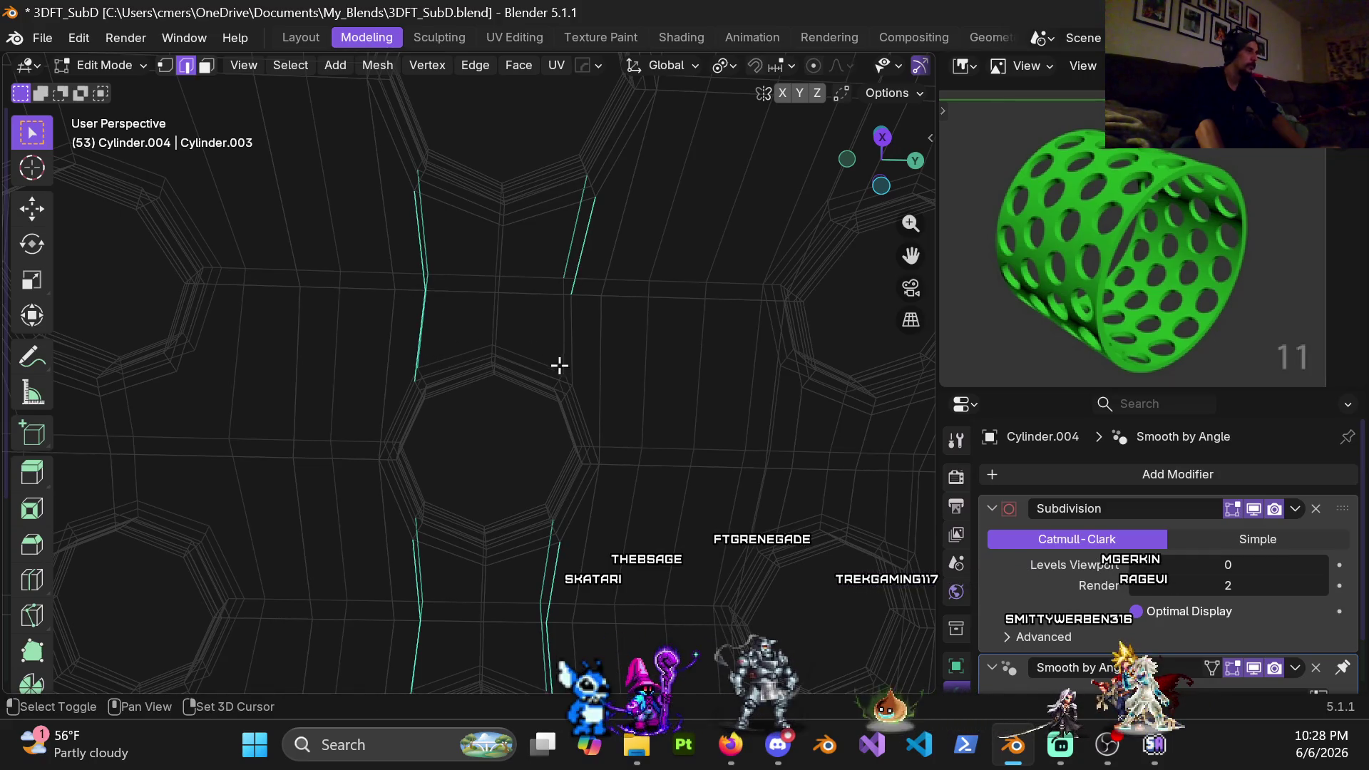
pyautogui.moveTo(578, 341); pyautogui.dragTo(452, 284, button='middle')
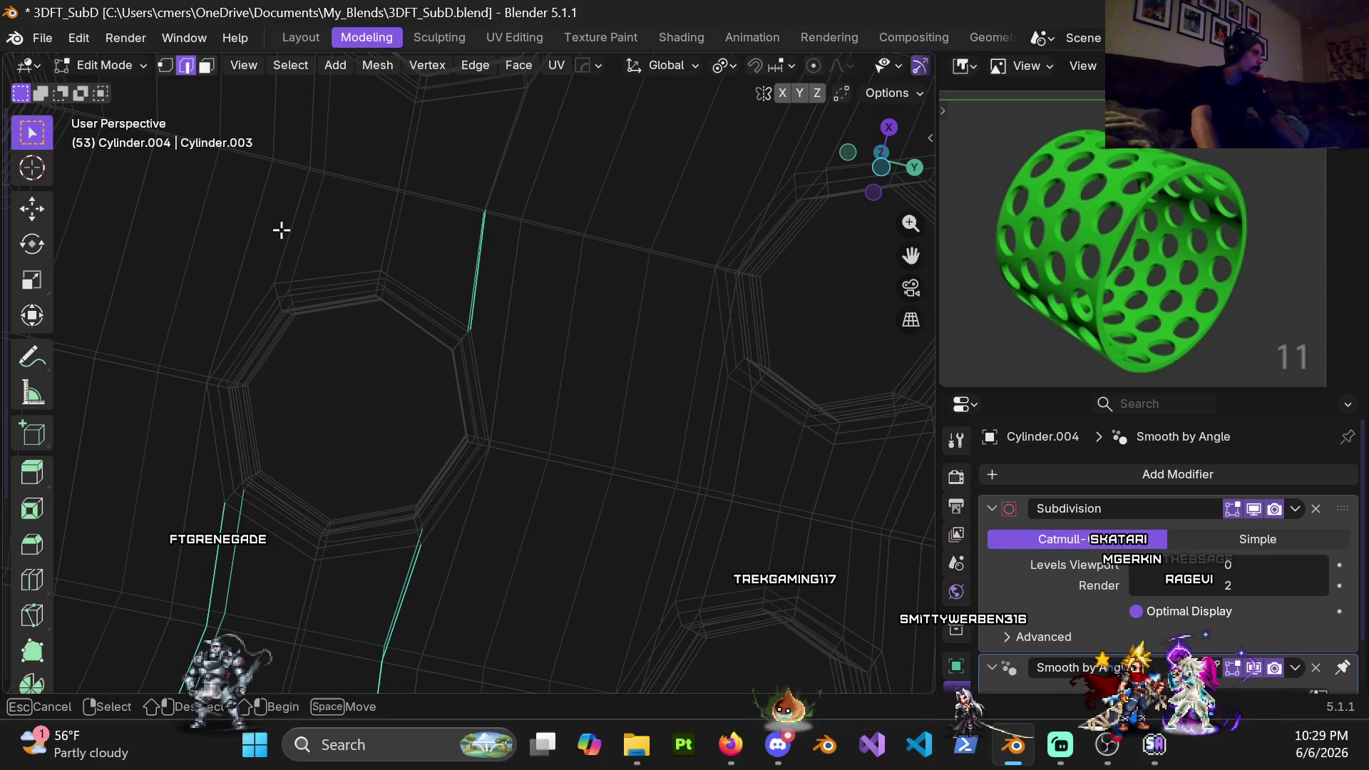
pyautogui.keyDown('shift'); pyautogui.scroll(3, 347, 211); pyautogui.keyUp('shift')
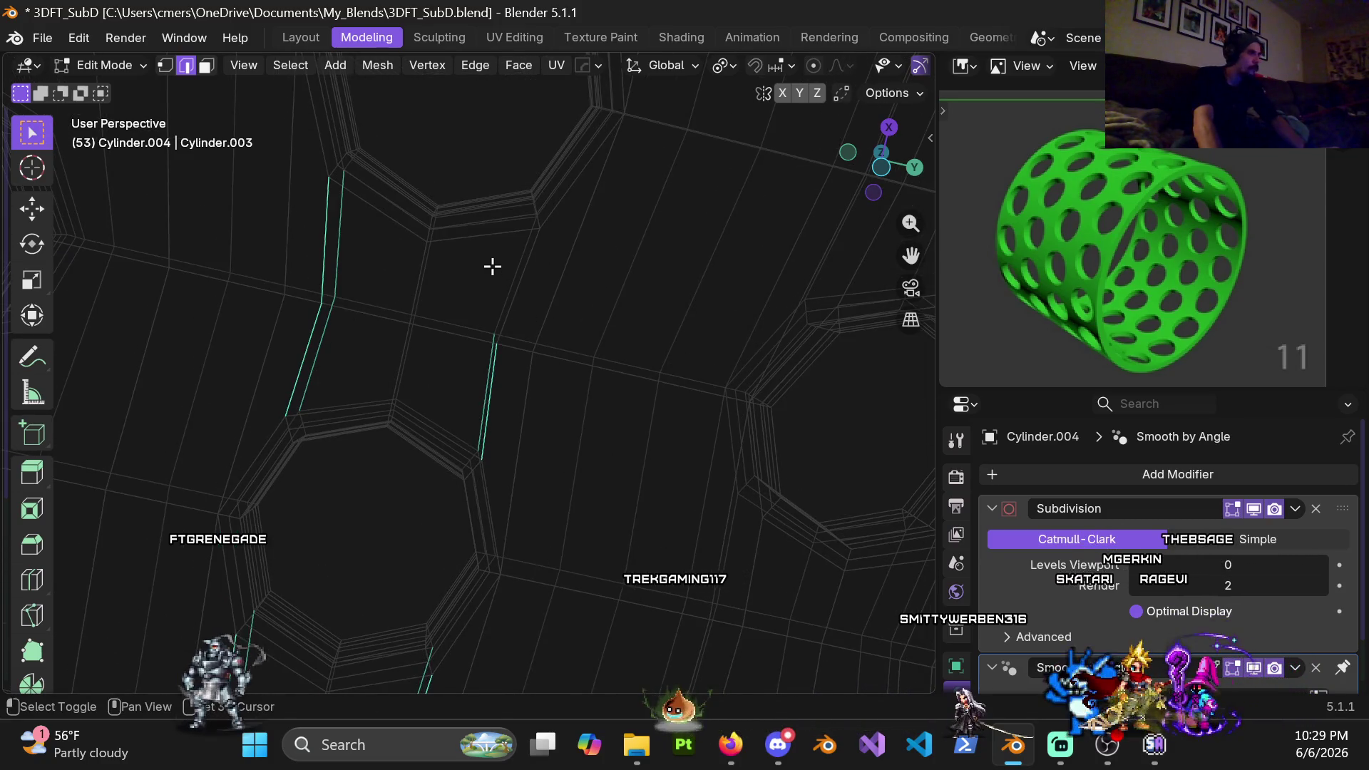
pyautogui.scroll(-3, 536, 300)
# Select the short vertical edges between the first rows of holes, adding neighbouring and upper edges
pyautogui.keyDown('shift'); pyautogui.moveTo(542, 264); pyautogui.dragTo(499, 387, button='middle'); pyautogui.keyUp('shift')
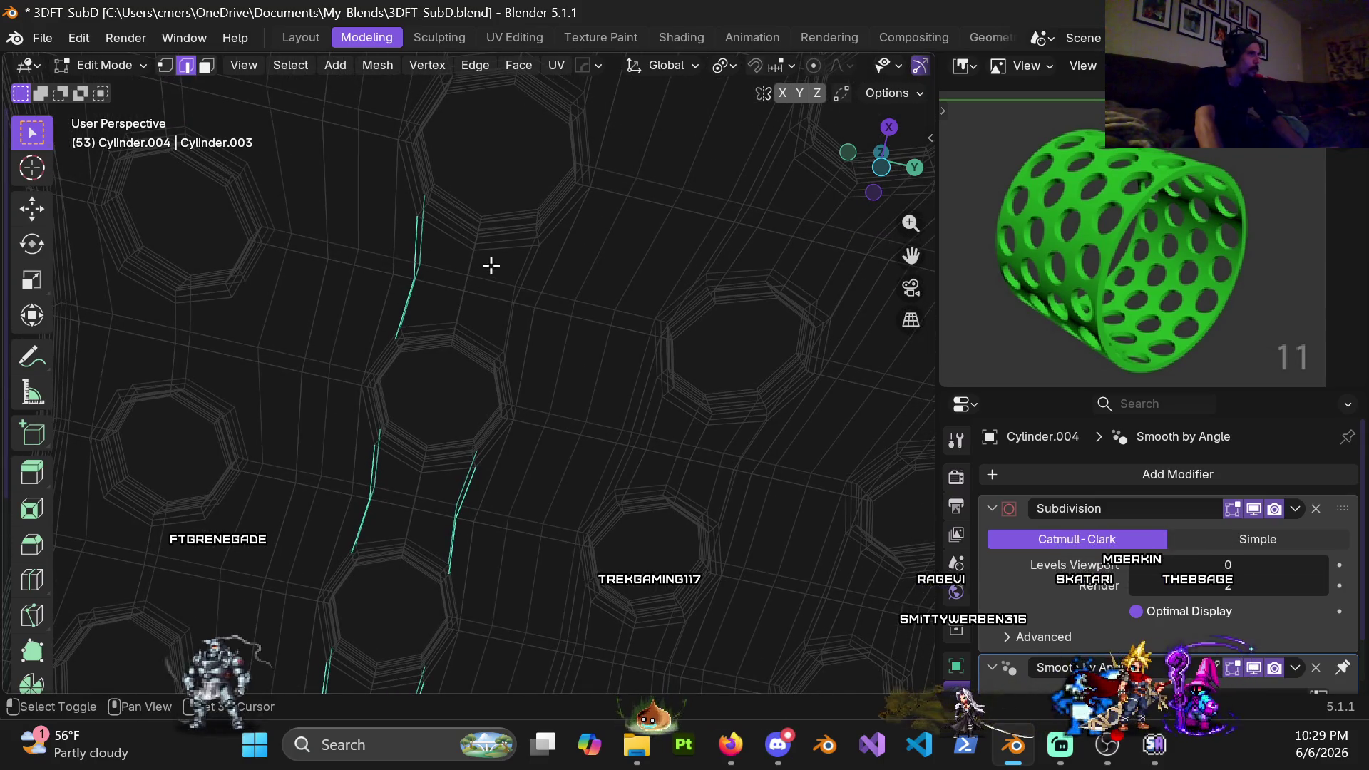
pyautogui.moveTo(514, 327); pyautogui.dragTo(542, 323, button='middle')
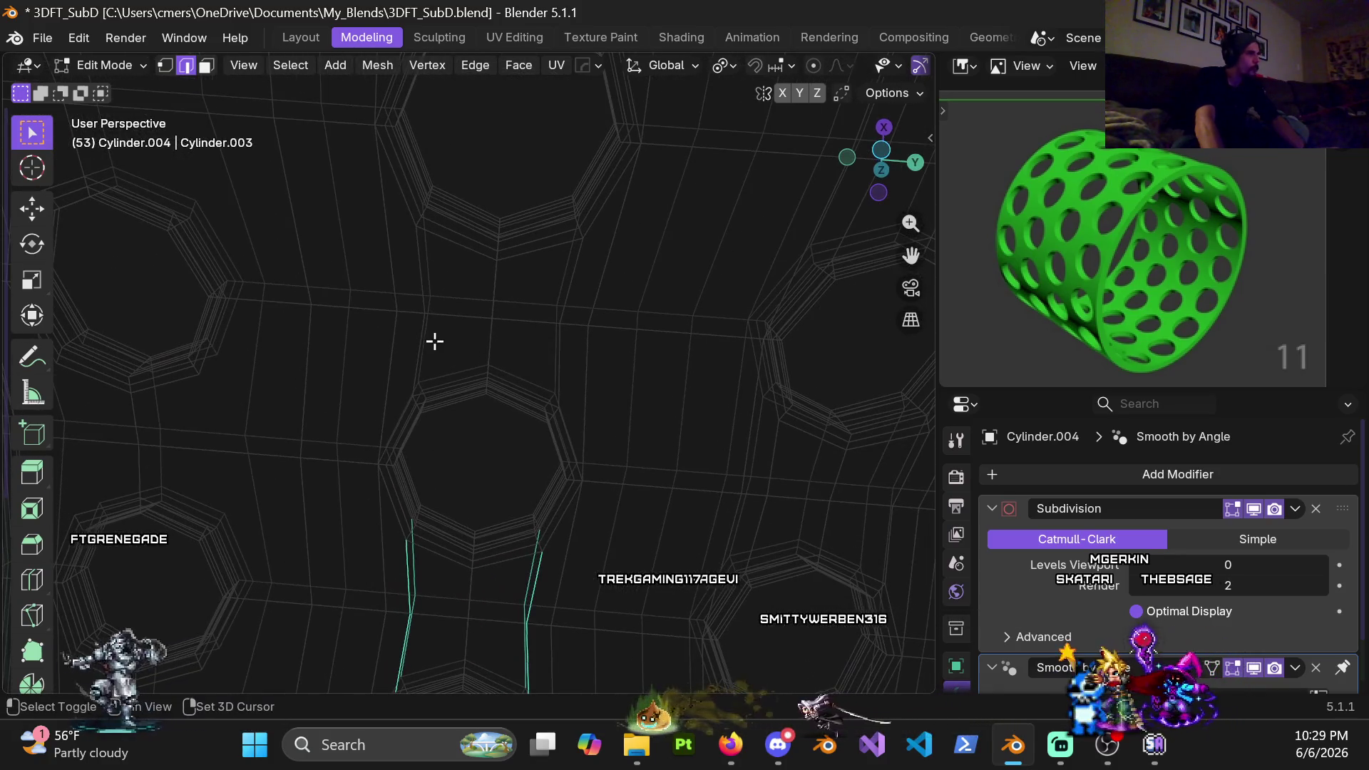
pyautogui.keyDown('shift'); pyautogui.click(424, 266); pyautogui.keyUp('shift')
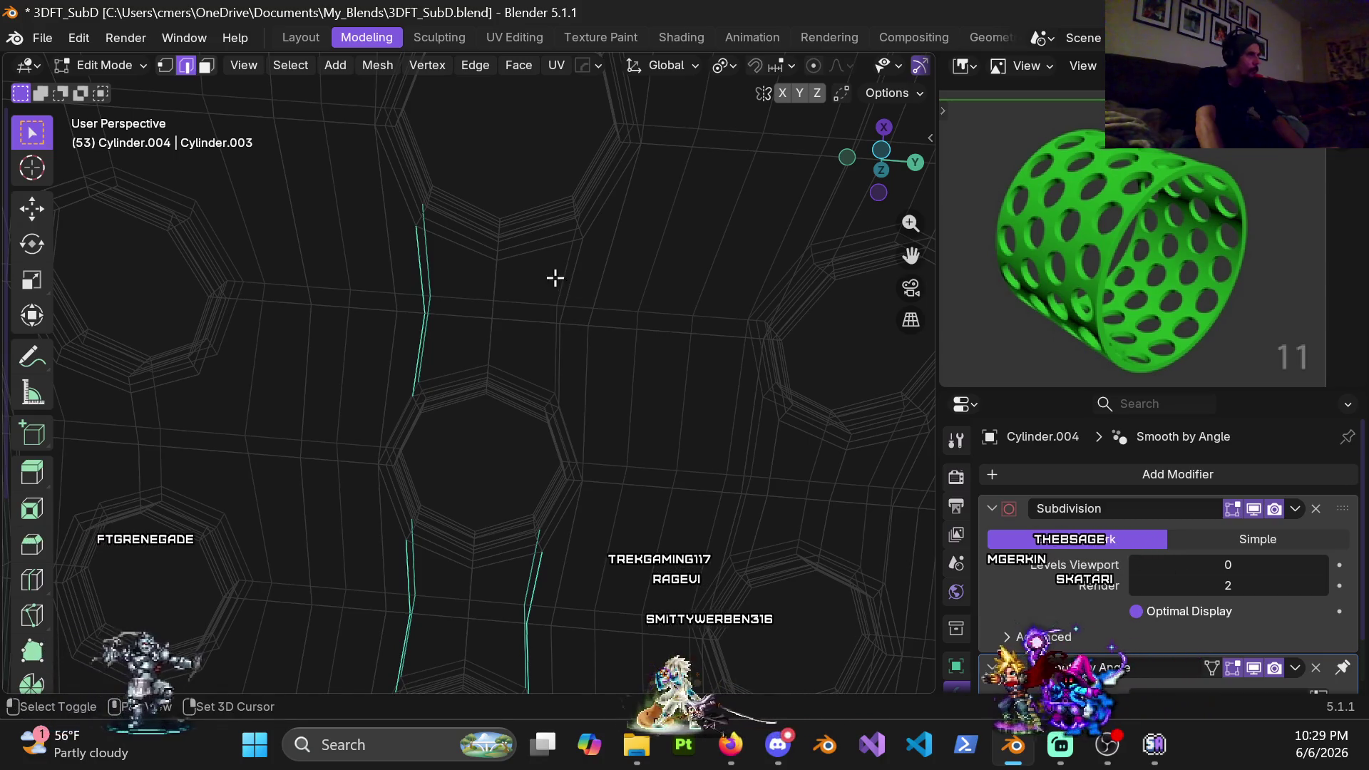
pyautogui.keyDown('shift'); pyautogui.click(557, 337); pyautogui.keyUp('shift')
pyautogui.moveTo(560, 339)
pyautogui.keyDown('shift'); pyautogui.mouseDown(button='middle')
pyautogui.moveTo(562, 492)
pyautogui.moveTo(541, 360)
pyautogui.mouseUp(button='middle'); pyautogui.keyUp('shift')
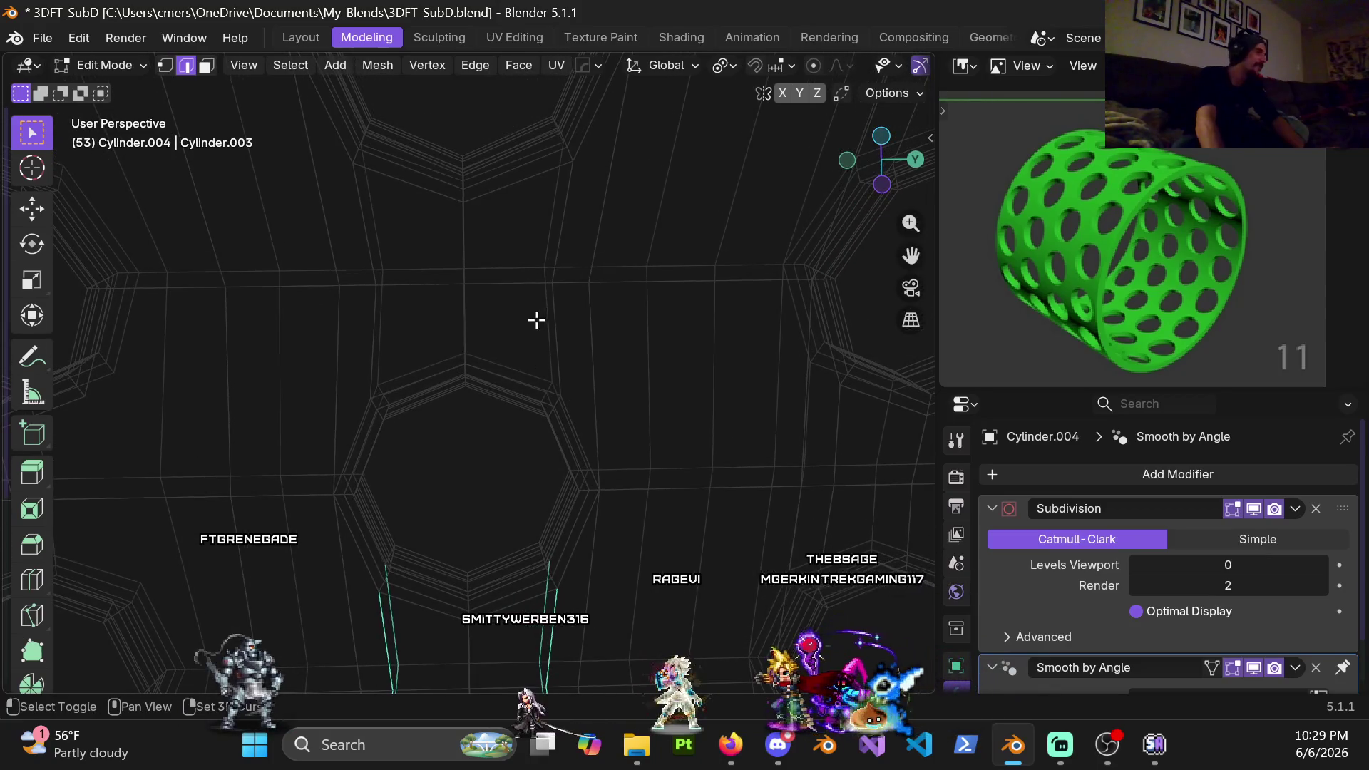
pyautogui.keyDown('shift'); pyautogui.click(558, 344); pyautogui.keyUp('shift')
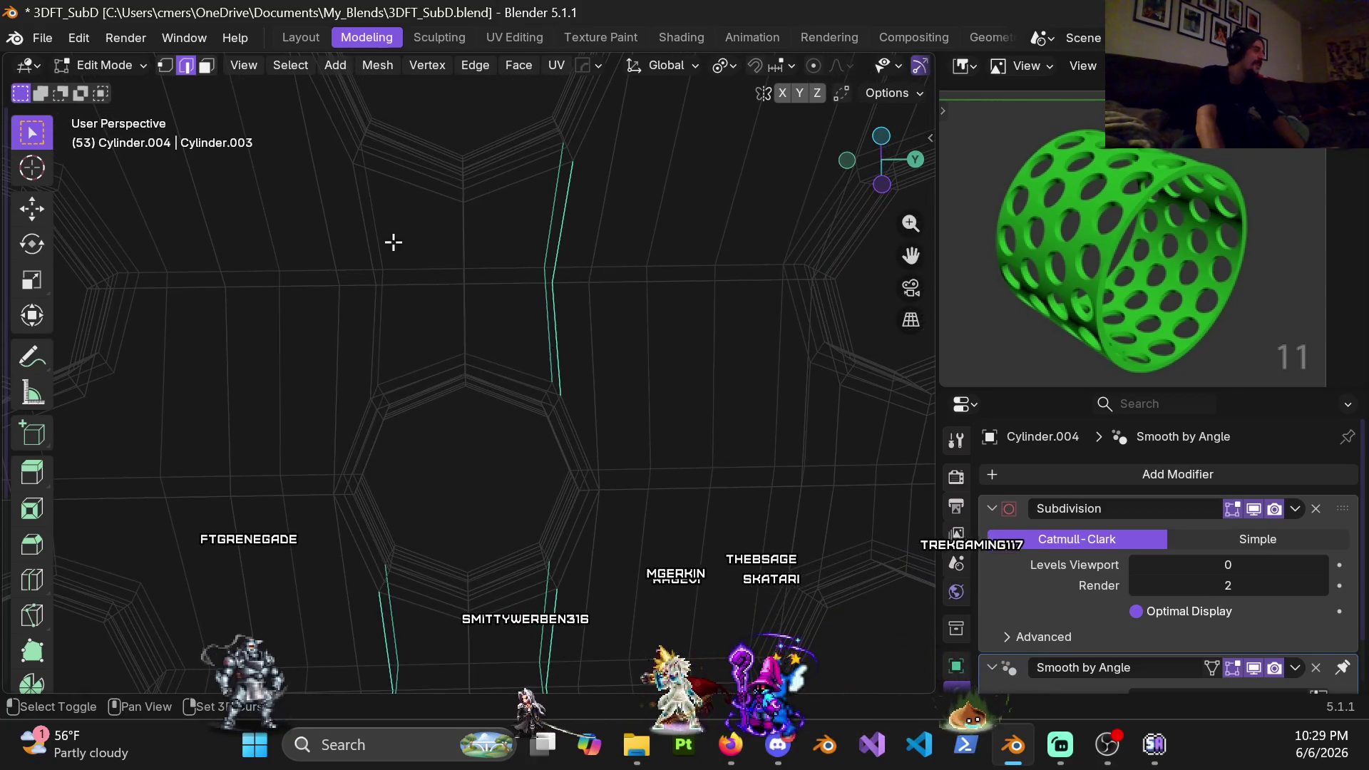
pyautogui.moveTo(422, 273)
pyautogui.mouseDown(button='middle')
pyautogui.moveTo(406, 332)
pyautogui.moveTo(143, 268)
pyautogui.moveTo(456, 182)
pyautogui.moveTo(483, 545)
pyautogui.mouseUp(button='middle')
pyautogui.moveTo(477, 384)
pyautogui.mouseDown(button='middle')
pyautogui.moveTo(428, 366)
pyautogui.moveTo(367, 308)
pyautogui.mouseUp(button='middle')
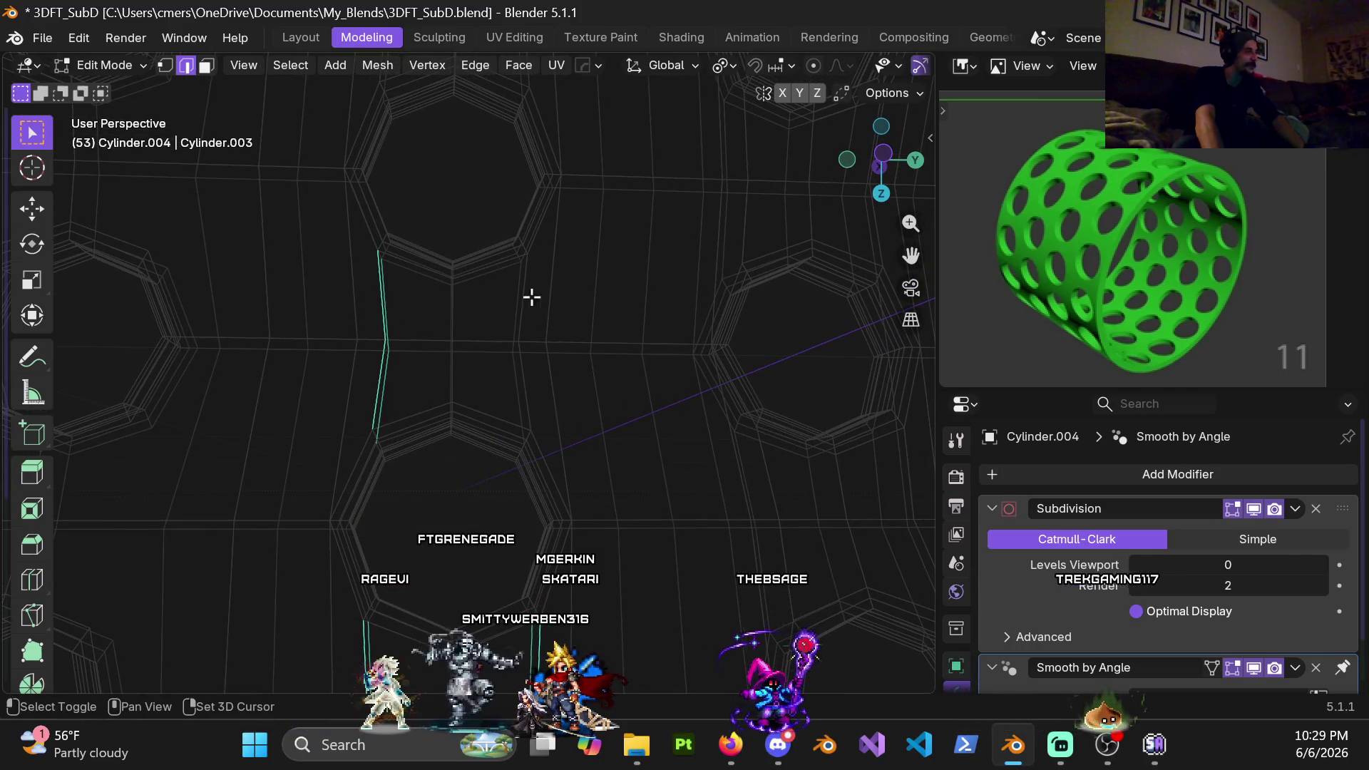
pyautogui.keyDown('shift'); pyautogui.moveTo(538, 413); pyautogui.dragTo(468, 369, button='middle'); pyautogui.keyUp('shift')
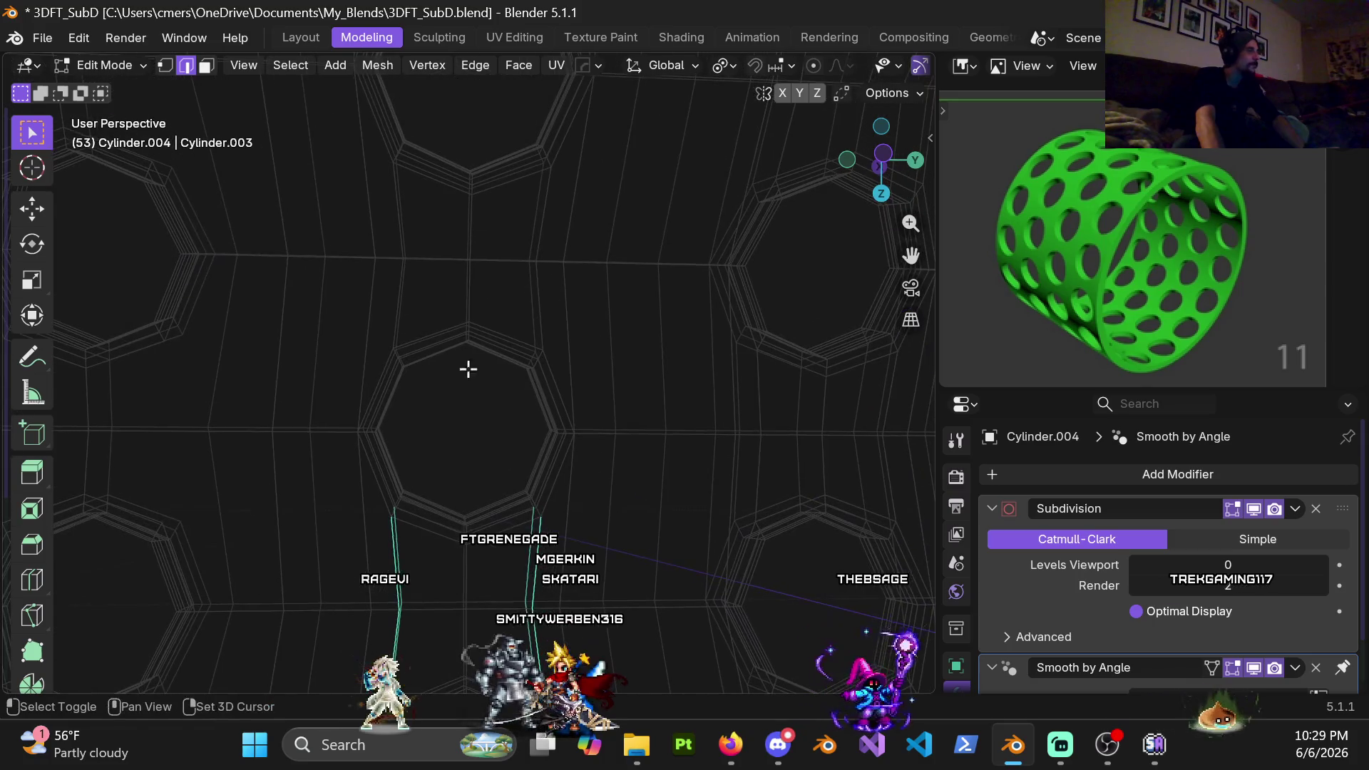
pyautogui.keyDown('shift'); pyautogui.moveTo(377, 221); pyautogui.dragTo(418, 251); pyautogui.keyUp('shift')
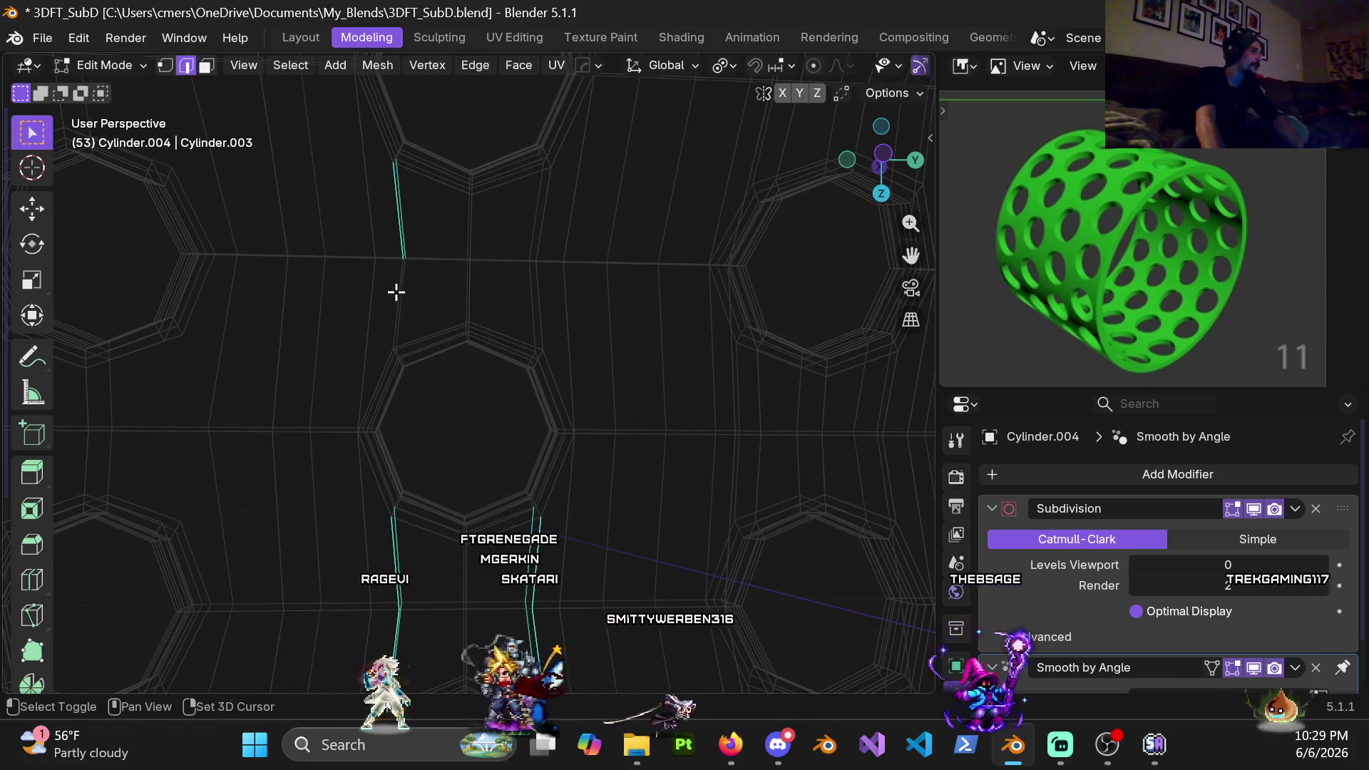
pyautogui.keyDown('shift'); pyautogui.click(546, 236); pyautogui.keyUp('shift')
# Box-select further edges between the next holes and add the edge above the octagon
pyautogui.moveTo(550, 183)
pyautogui.keyDown('shift'); pyautogui.mouseDown(button='middle')
pyautogui.moveTo(621, 453)
pyautogui.moveTo(450, 245)
pyautogui.mouseUp(button='middle'); pyautogui.keyUp('shift')
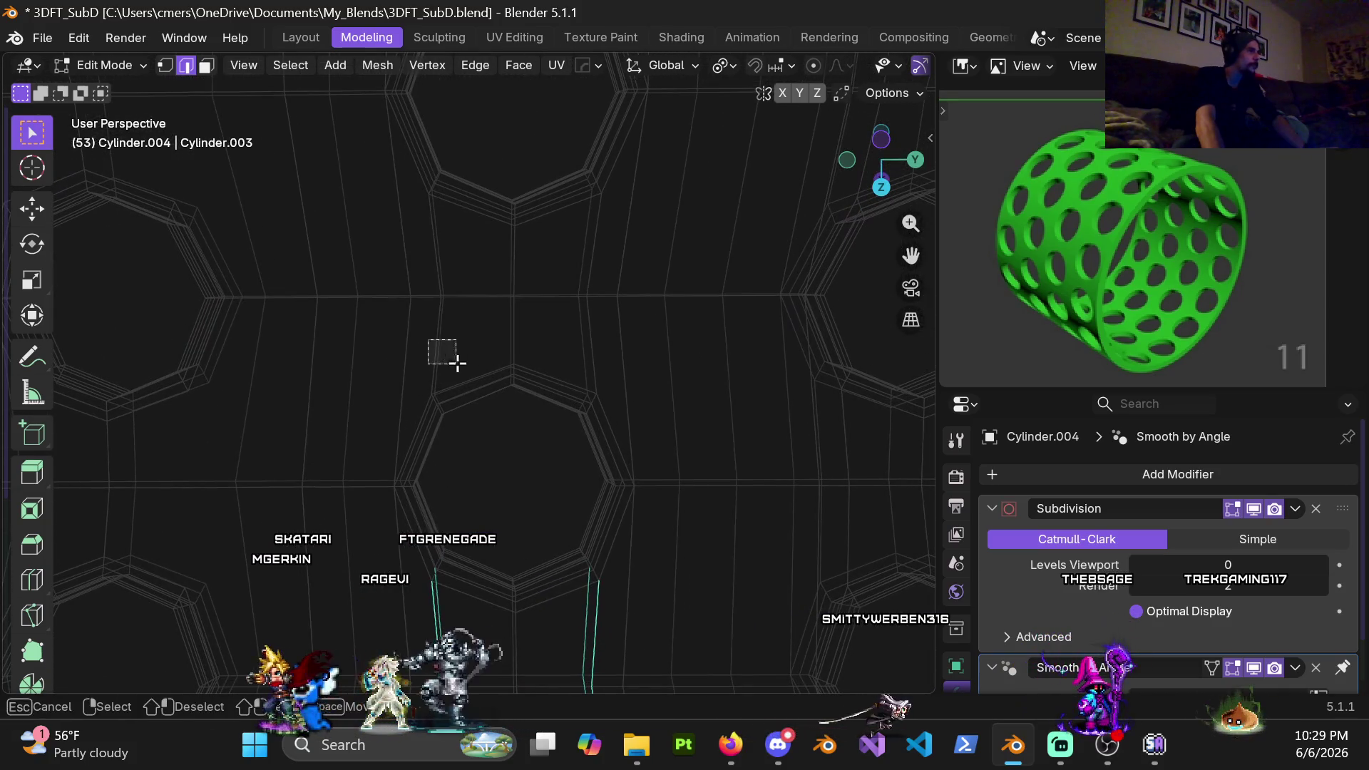
pyautogui.keyDown('shift'); pyautogui.moveTo(432, 241); pyautogui.dragTo(457, 275); pyautogui.keyUp('shift')
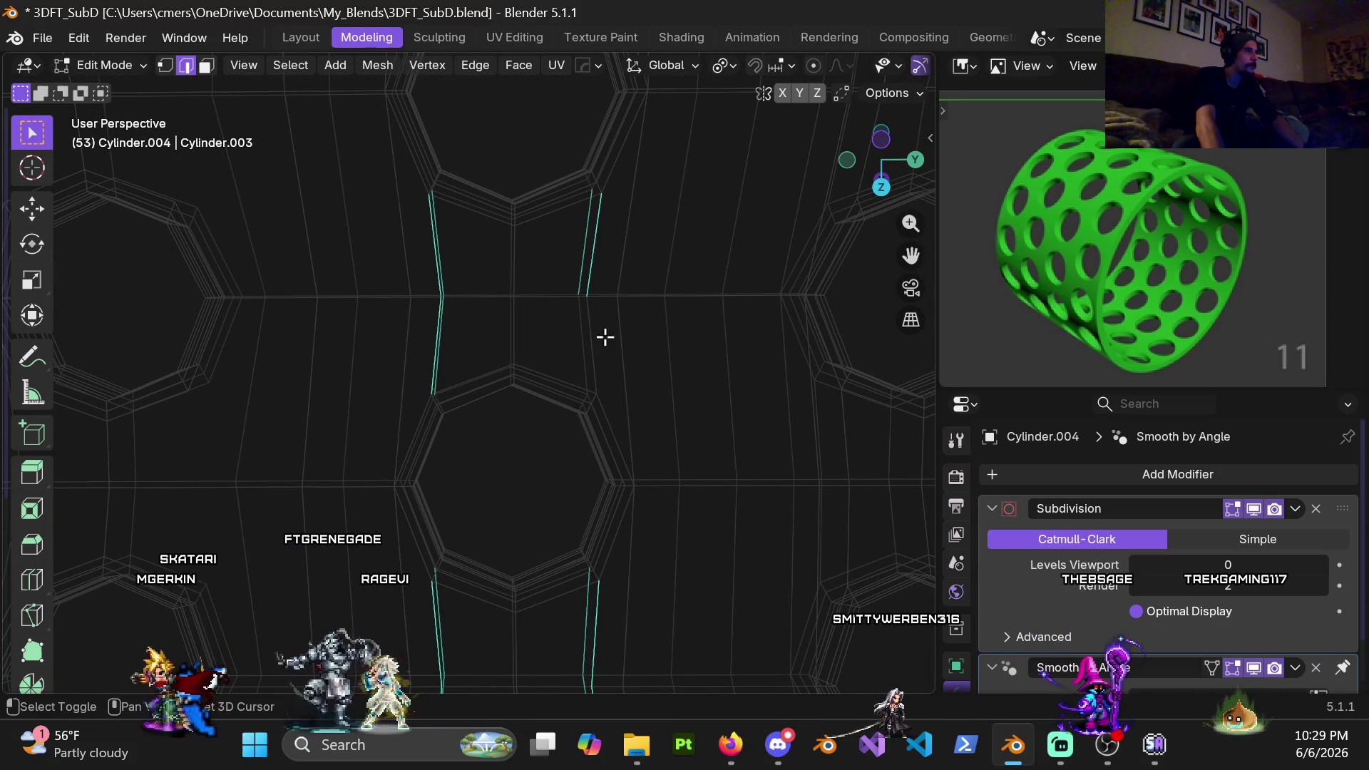
pyautogui.moveTo(594, 353)
pyautogui.mouseDown(button='middle')
pyautogui.moveTo(630, 479)
pyautogui.moveTo(572, 336)
pyautogui.moveTo(516, 459)
pyautogui.moveTo(516, 378)
pyautogui.moveTo(544, 280)
pyautogui.mouseUp(button='middle')
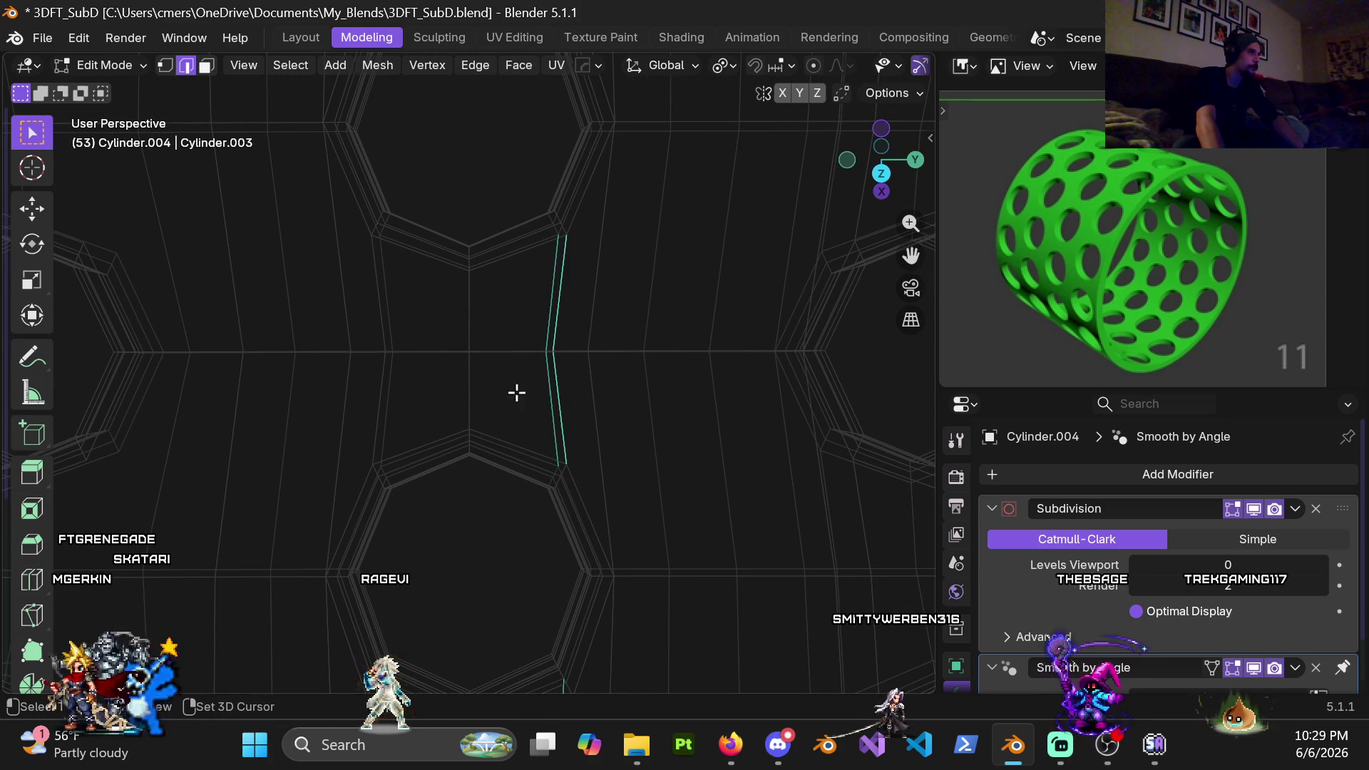
pyautogui.moveTo(408, 395)
pyautogui.mouseDown(button='middle')
pyautogui.moveTo(499, 538)
pyautogui.moveTo(504, 385)
pyautogui.moveTo(494, 455)
pyautogui.mouseUp(button='middle')
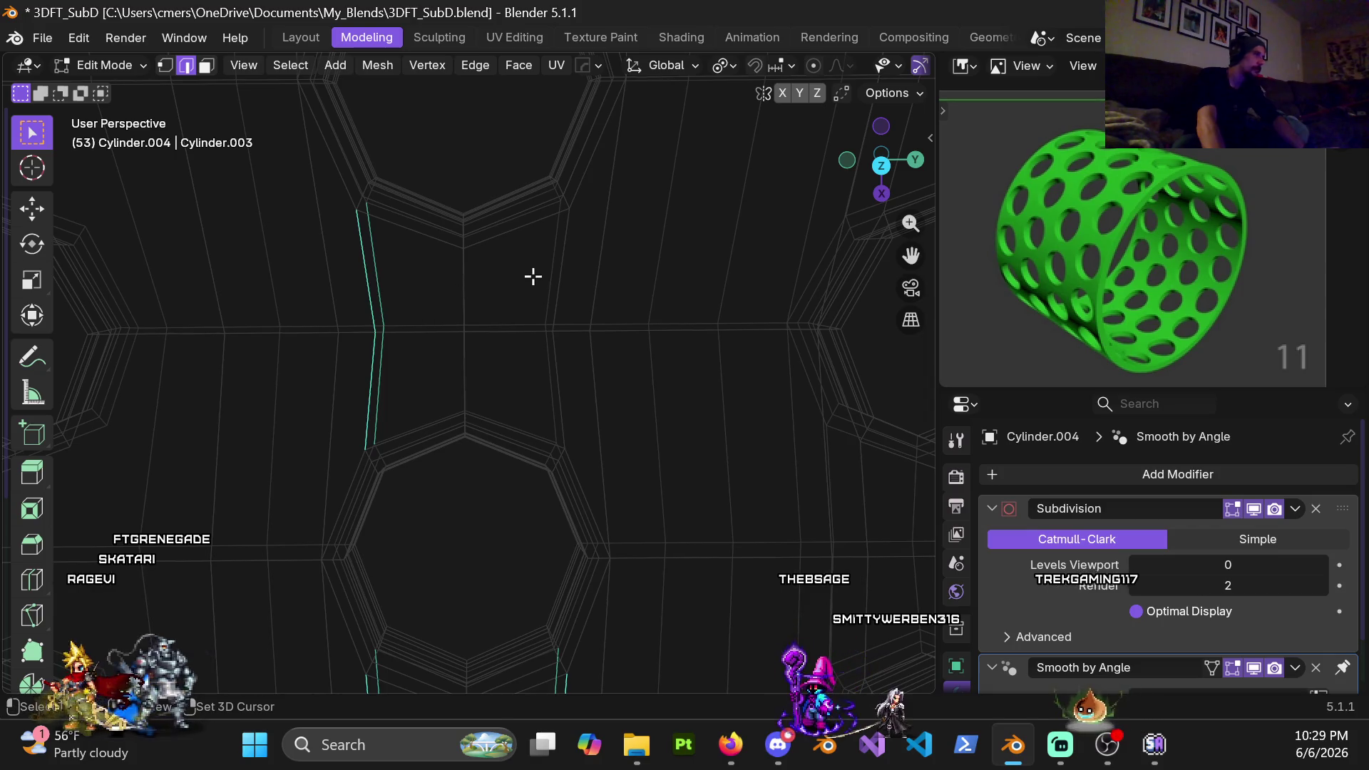
pyautogui.moveTo(546, 260)
pyautogui.mouseDown(button='middle')
pyautogui.moveTo(537, 526)
pyautogui.moveTo(525, 260)
pyautogui.moveTo(535, 496)
pyautogui.moveTo(398, 393)
pyautogui.mouseUp(button='middle')
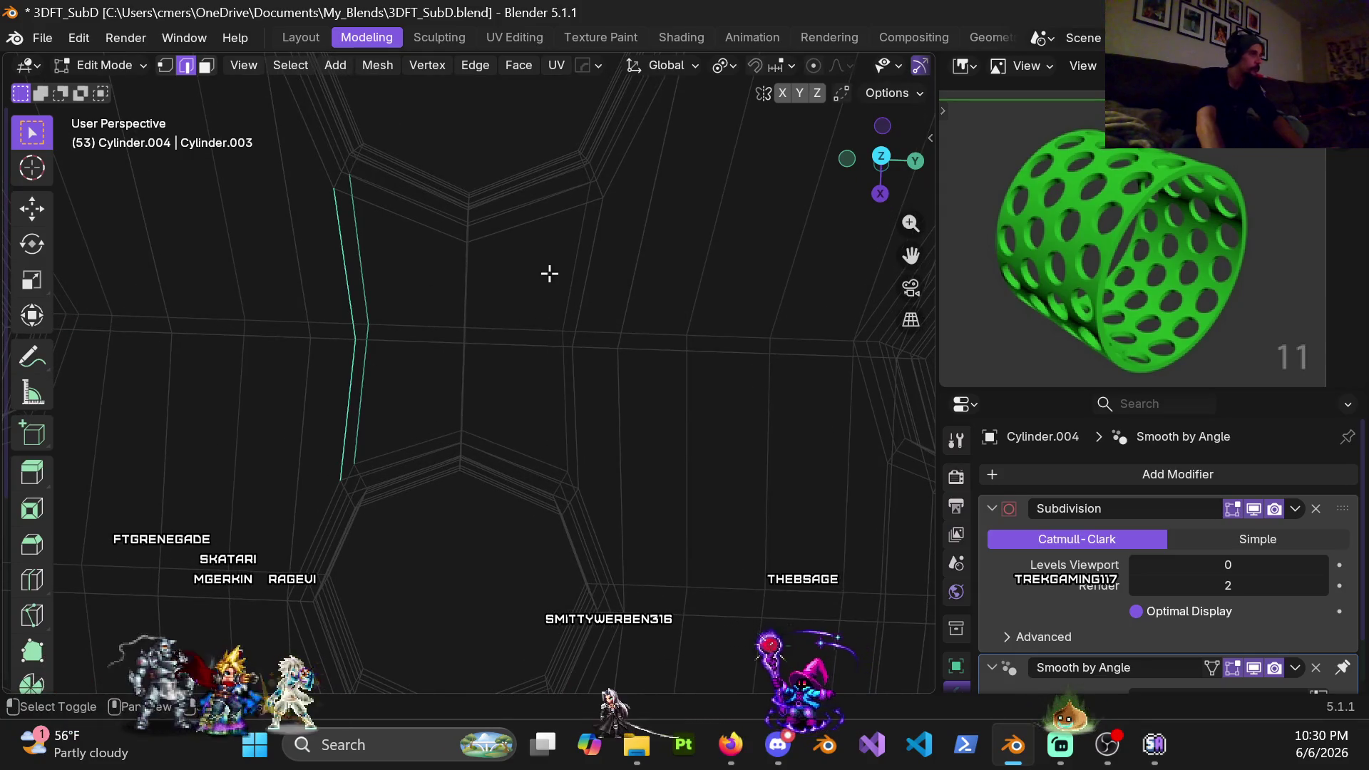
pyautogui.moveTo(586, 286); pyautogui.dragTo(553, 364)
pyautogui.moveTo(553, 364)
pyautogui.mouseDown(button='middle')
pyautogui.moveTo(574, 282)
pyautogui.moveTo(587, 495)
pyautogui.moveTo(622, 256)
pyautogui.mouseUp(button='middle')
pyautogui.scroll(3, 621, 257)
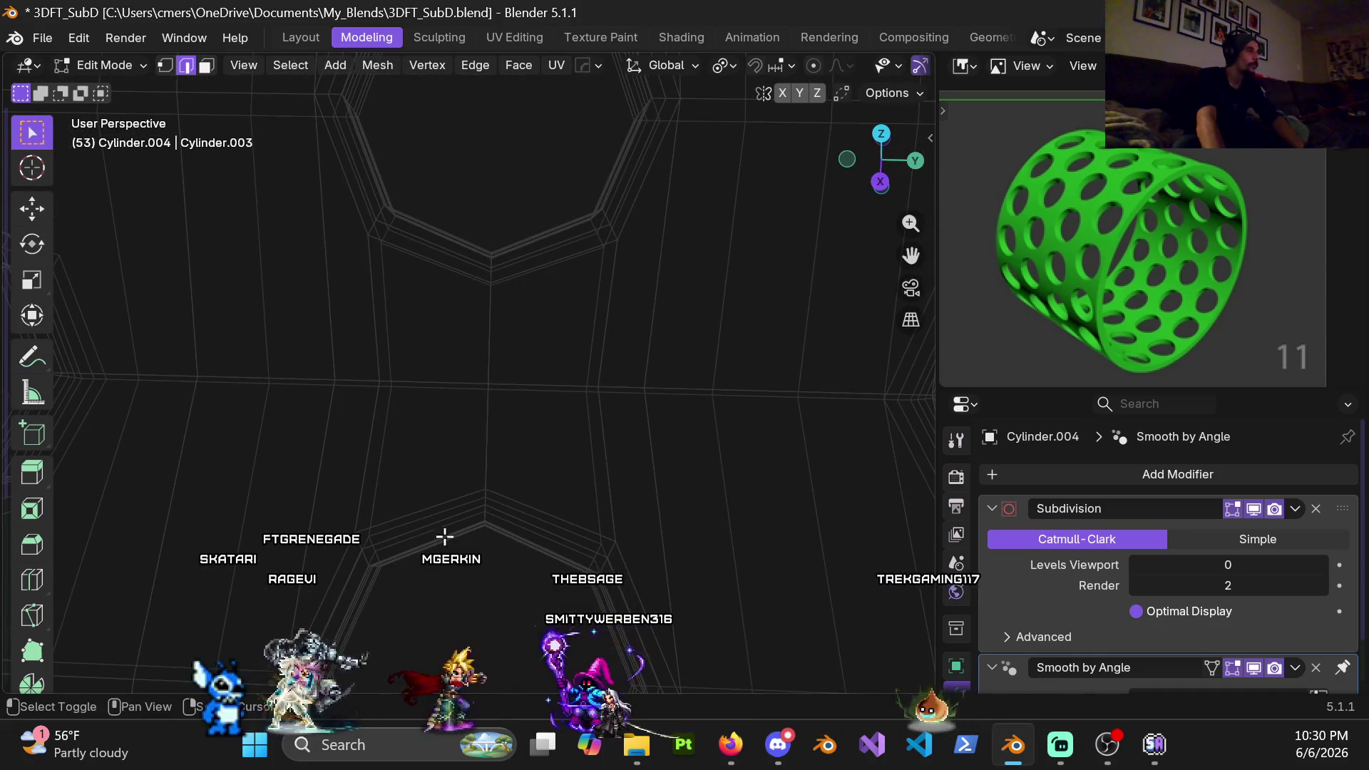
pyautogui.keyDown('shift'); pyautogui.click(369, 292); pyautogui.keyUp('shift')
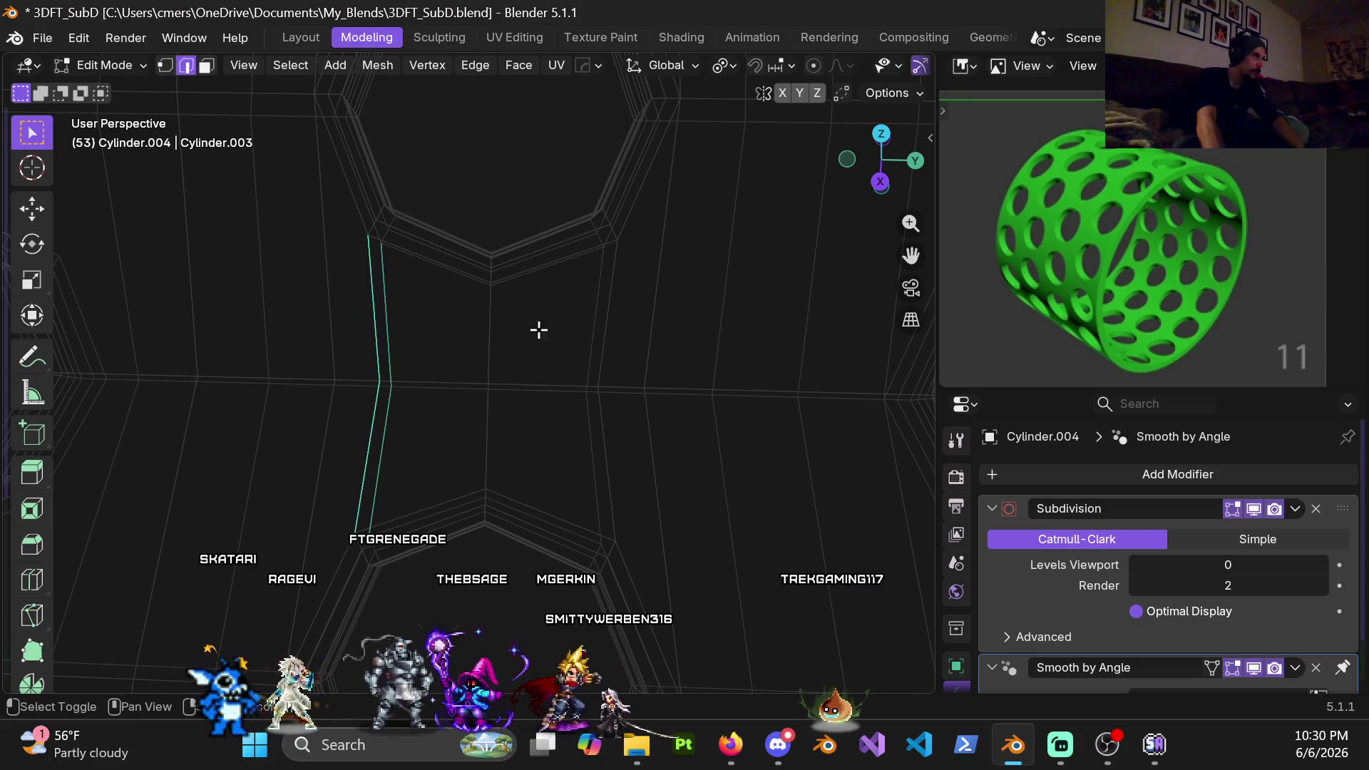
pyautogui.scroll(-3, 590, 363)
pyautogui.keyDown('shift'); pyautogui.moveTo(588, 278); pyautogui.dragTo(568, 499, button='middle'); pyautogui.keyUp('shift')
pyautogui.scroll(2, 427, 288)
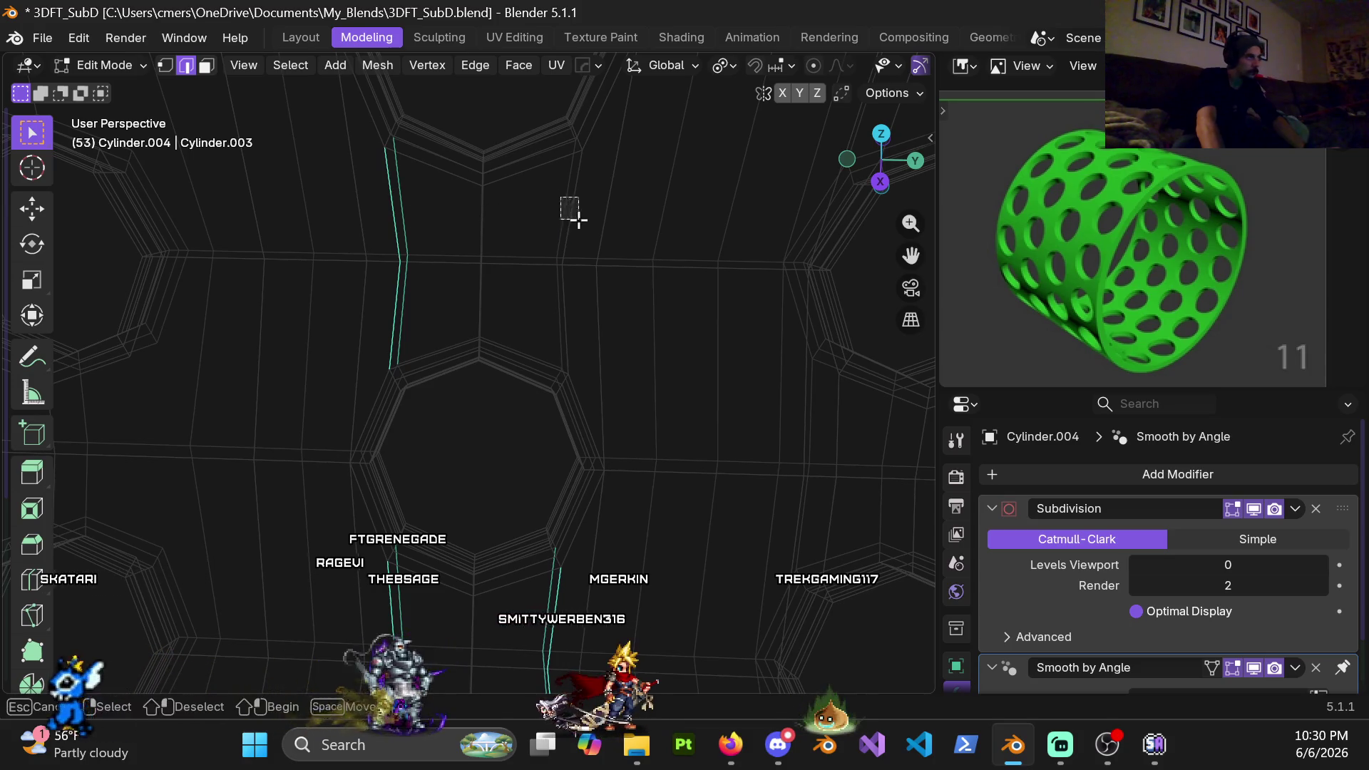
# Add the two opposite vertical edges beside the next set of holes to the selection
pyautogui.moveTo(544, 258); pyautogui.dragTo(480, 445, button='middle')
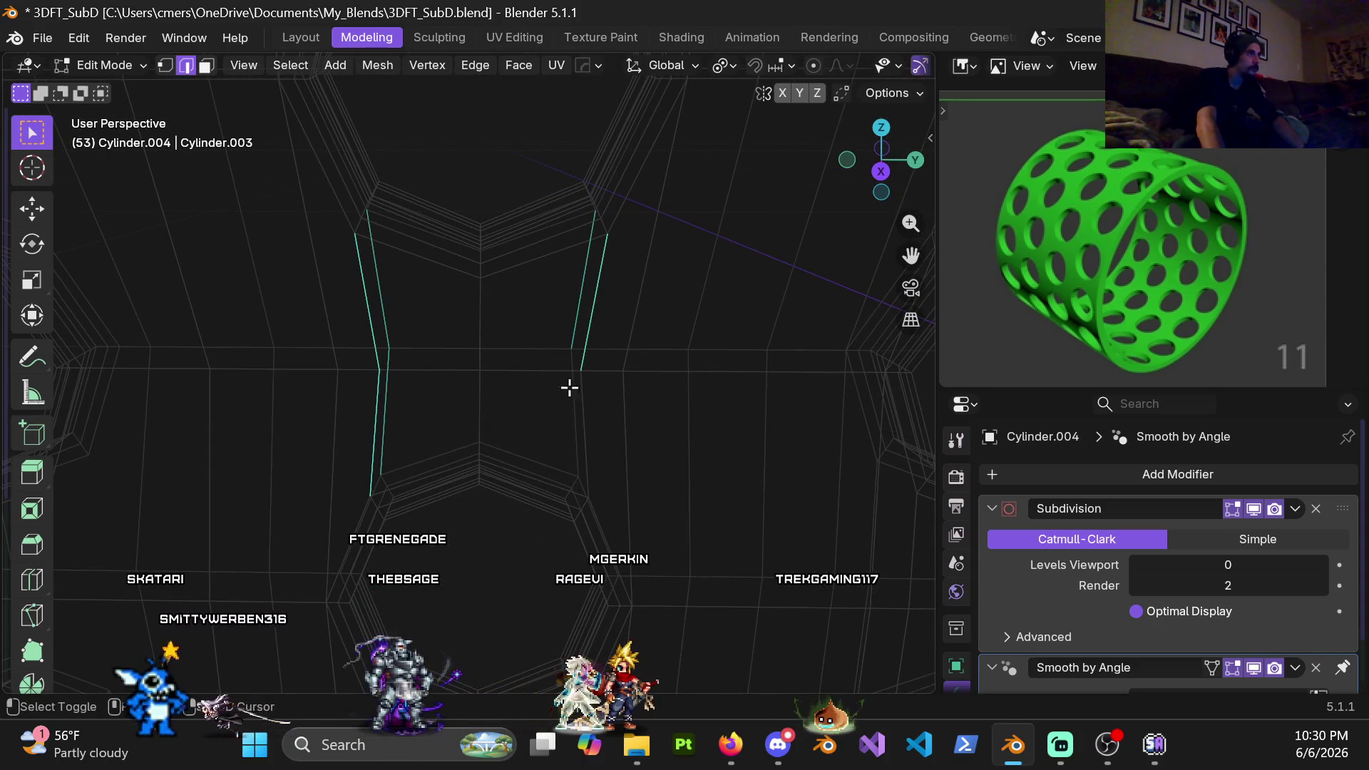
pyautogui.moveTo(556, 346)
pyautogui.mouseDown(button='middle')
pyautogui.moveTo(581, 453)
pyautogui.moveTo(547, 550)
pyautogui.moveTo(346, 322)
pyautogui.mouseUp(button='middle')
pyautogui.keyDown('shift'); pyautogui.click(347, 322); pyautogui.keyUp('shift')
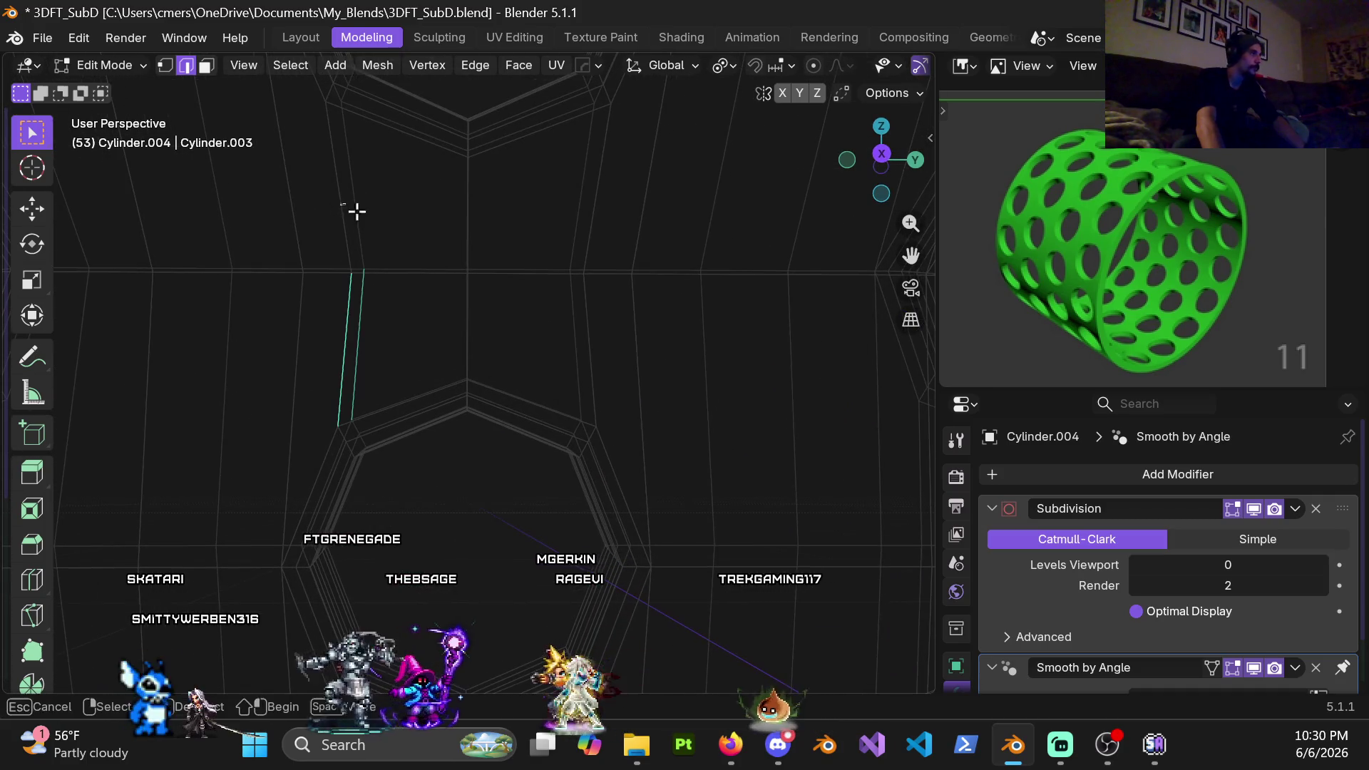
pyautogui.keyDown('shift'); pyautogui.click(599, 354); pyautogui.keyUp('shift')
pyautogui.scroll(-2, 578, 321)
pyautogui.scroll(-2, 560, 254)
pyautogui.scroll(-2, 552, 508)
pyautogui.scroll(-3, 525, 504)
pyautogui.moveTo(589, 446)
pyautogui.mouseDown(button='middle')
pyautogui.moveTo(544, 437)
pyautogui.moveTo(598, 496)
pyautogui.moveTo(586, 409)
pyautogui.moveTo(535, 364)
pyautogui.mouseUp(button='middle')
# Dissolve the chosen edges, return to solid shading and loop-select a vertical edge loop
pyautogui.press('x')
pyautogui.click(583, 492)
pyautogui.hotkey('shift', 'z')
pyautogui.scroll(-2, 585, 410)
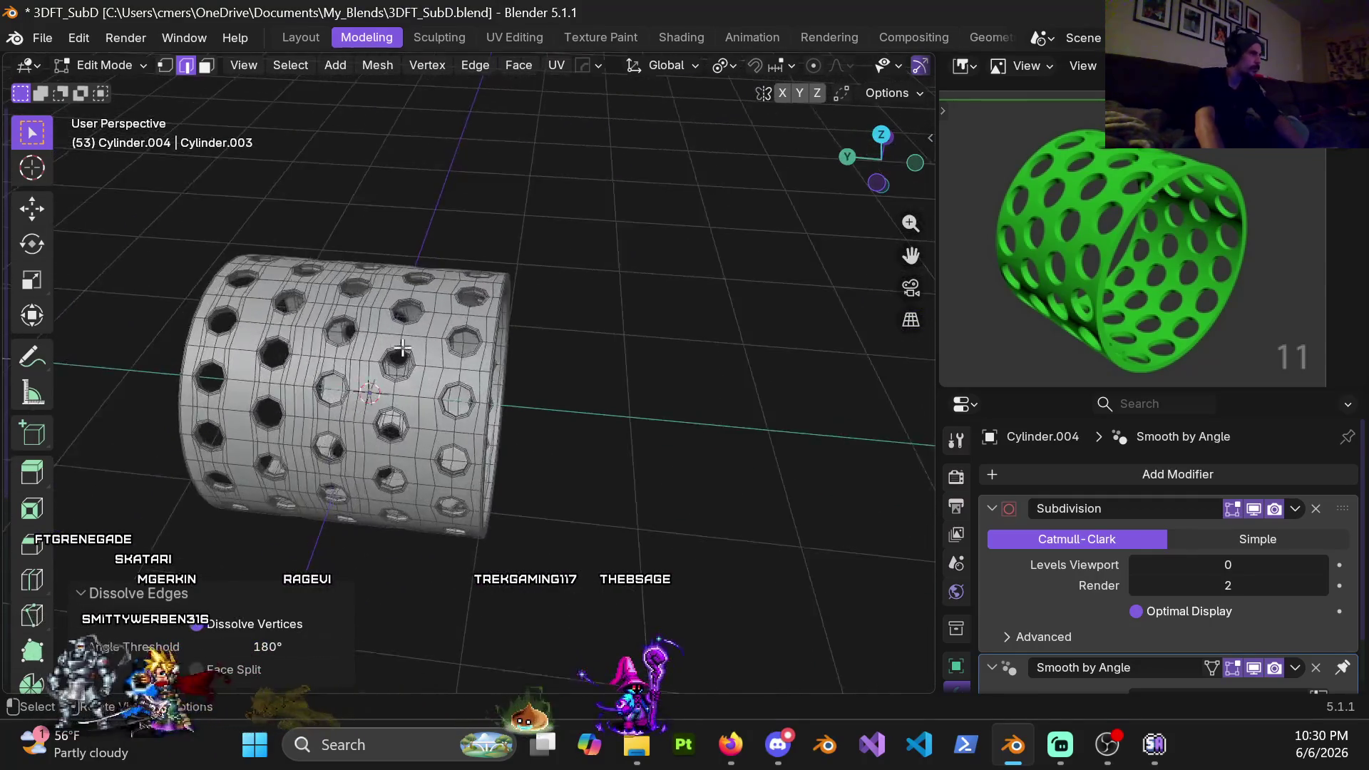
pyautogui.scroll(3, 513, 343)
pyautogui.scroll(1, 496, 327)
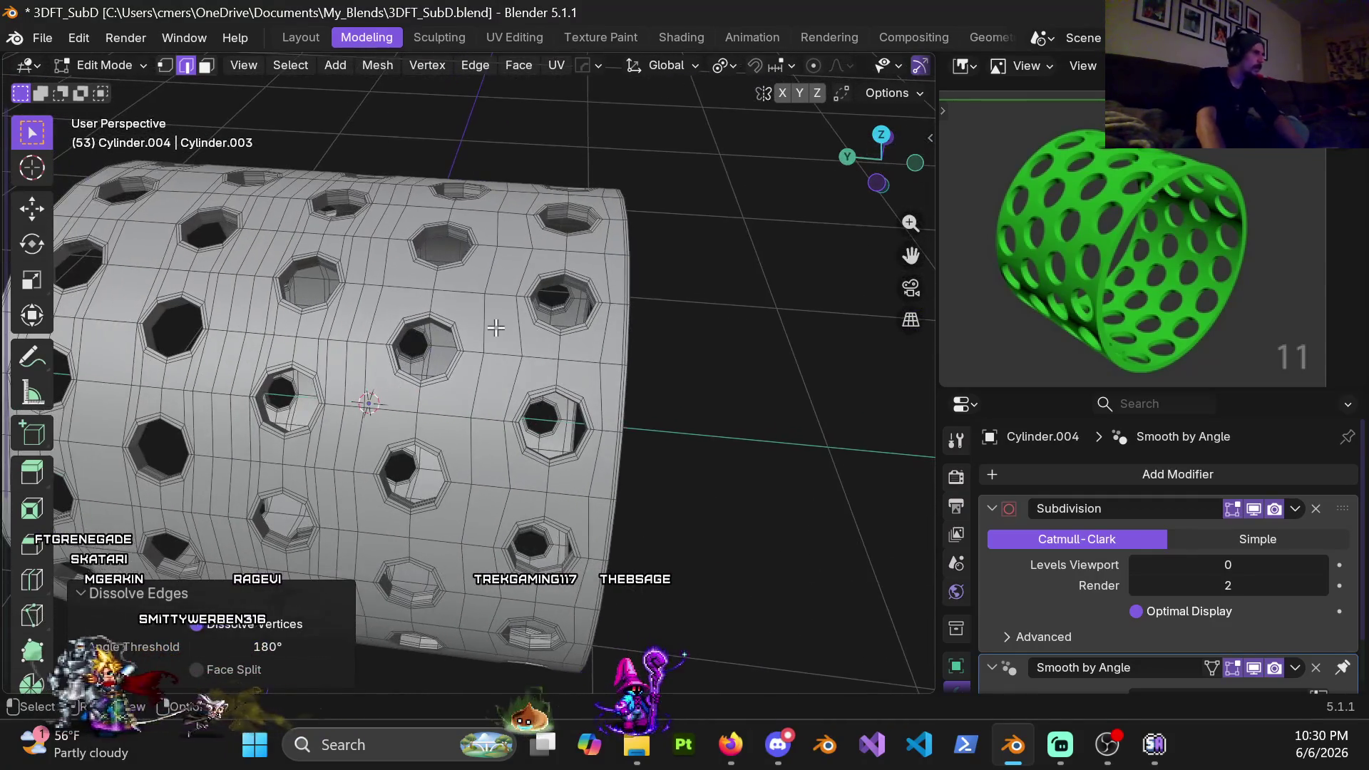
pyautogui.keyDown('alt'); pyautogui.click(460, 326); pyautogui.keyUp('alt')
pyautogui.scroll(1, 514, 342)
pyautogui.scroll(2, 578, 359)
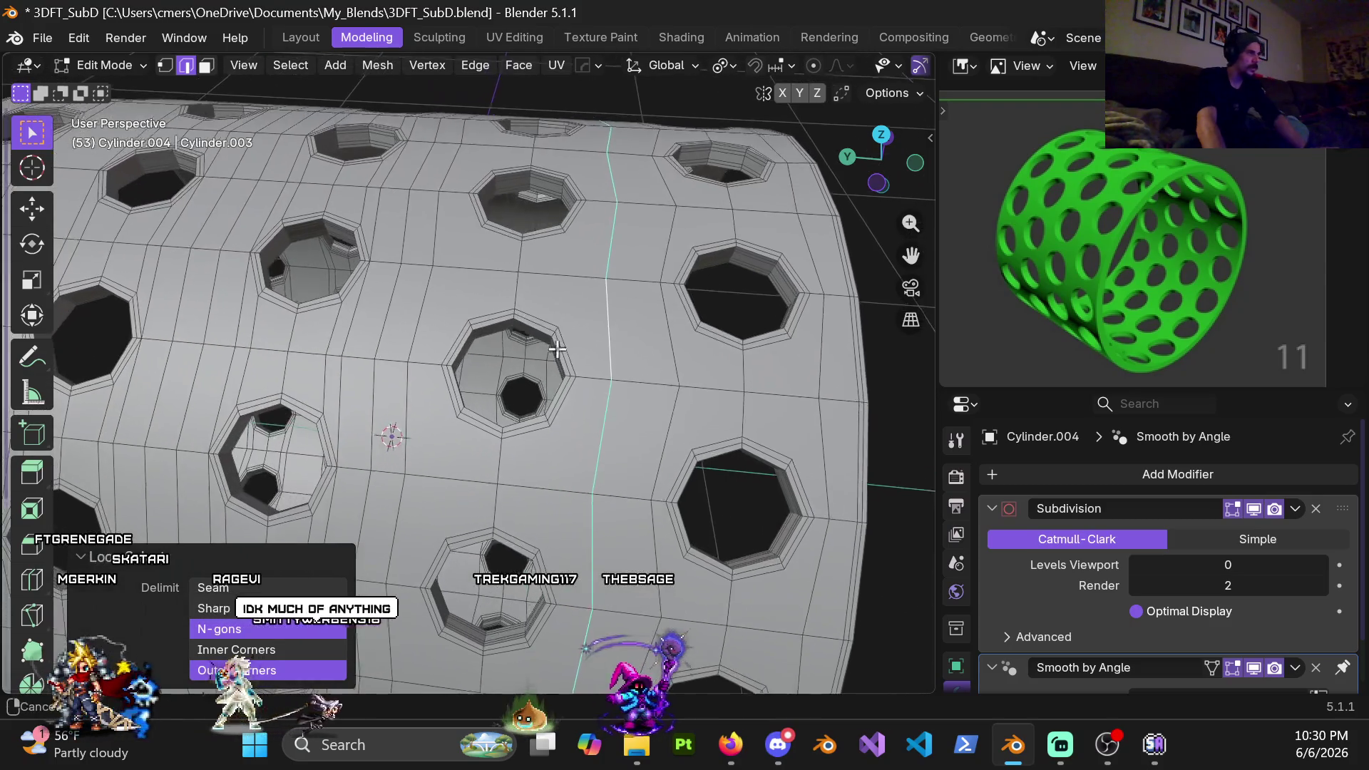
pyautogui.scroll(1, 633, 370)
pyautogui.moveTo(634, 370); pyautogui.dragTo(679, 372, button='middle')
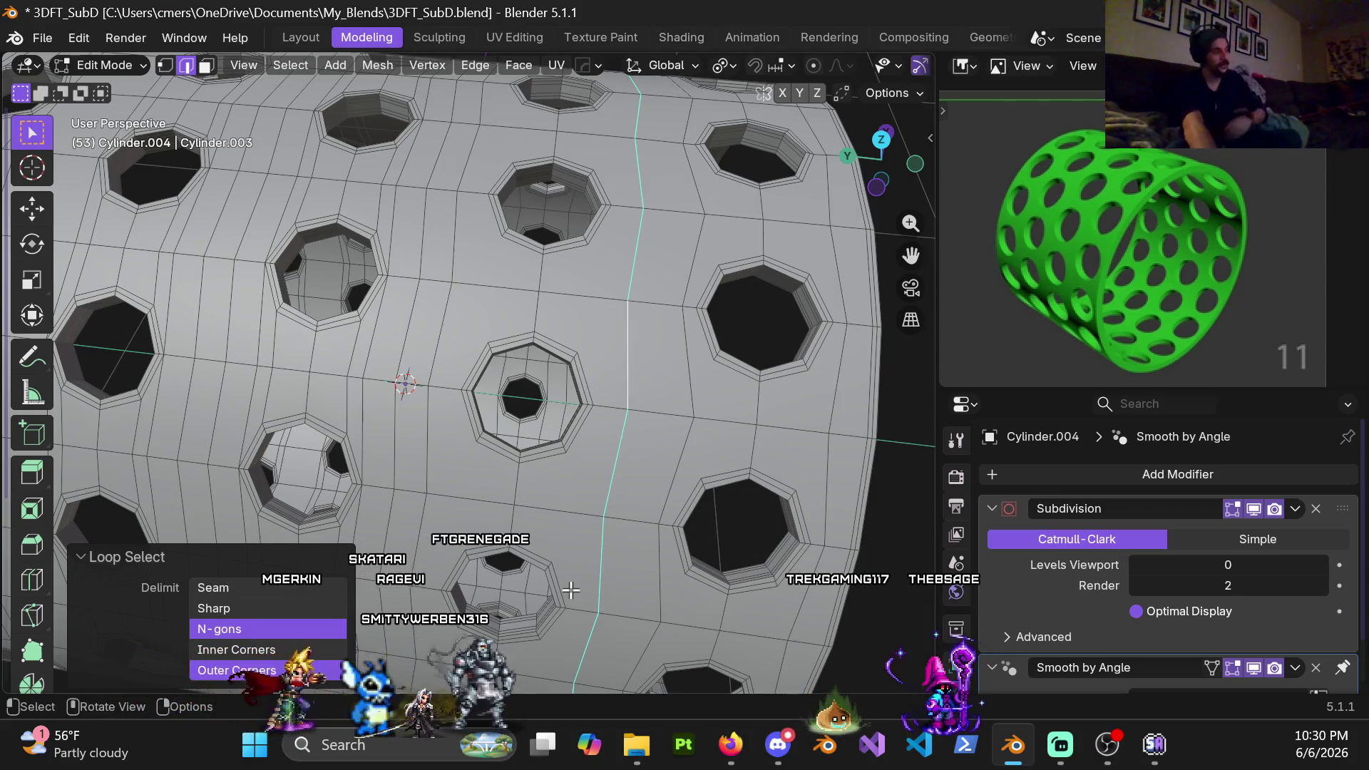
# Try an edge slide on the loop, then start and cancel a Y-constrained move
pyautogui.moveTo(636, 406); pyautogui.dragTo(686, 403, button='middle')
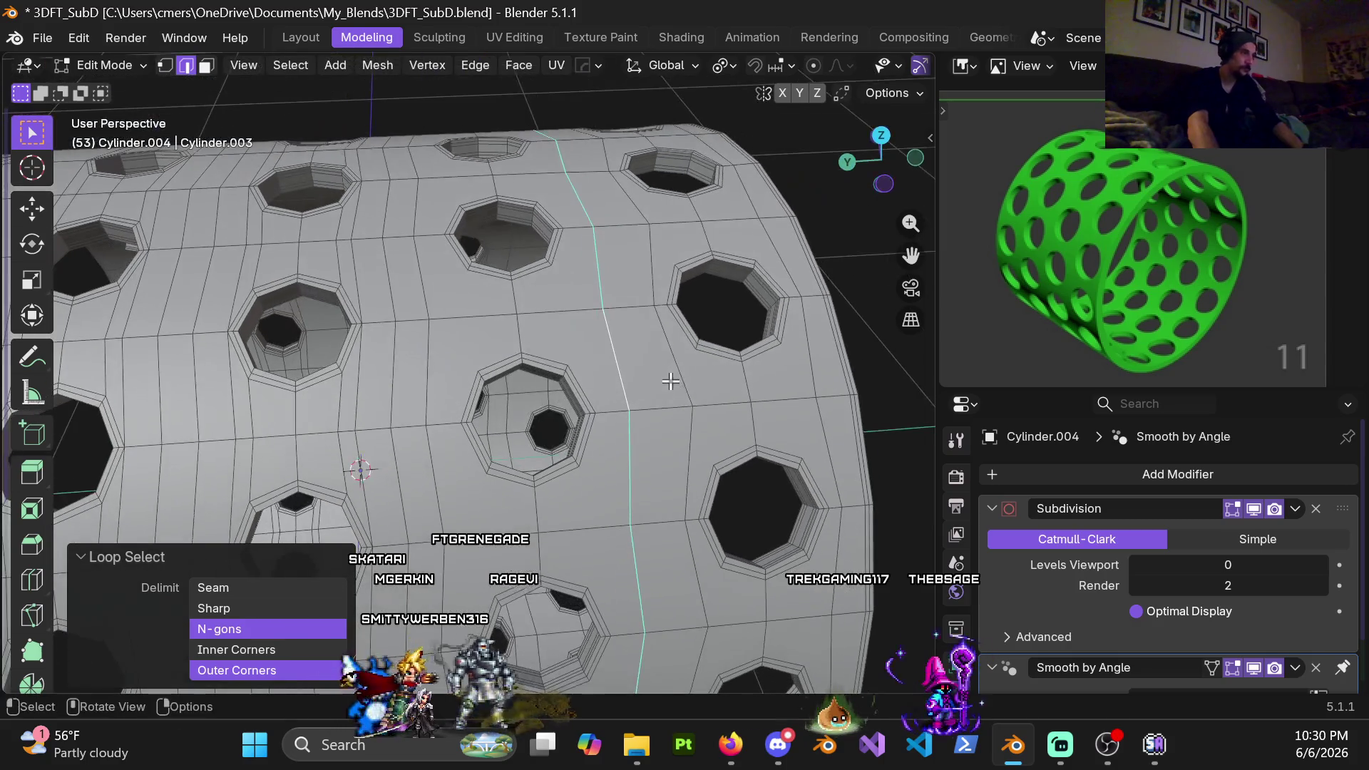
pyautogui.press('g')
pyautogui.press('g')
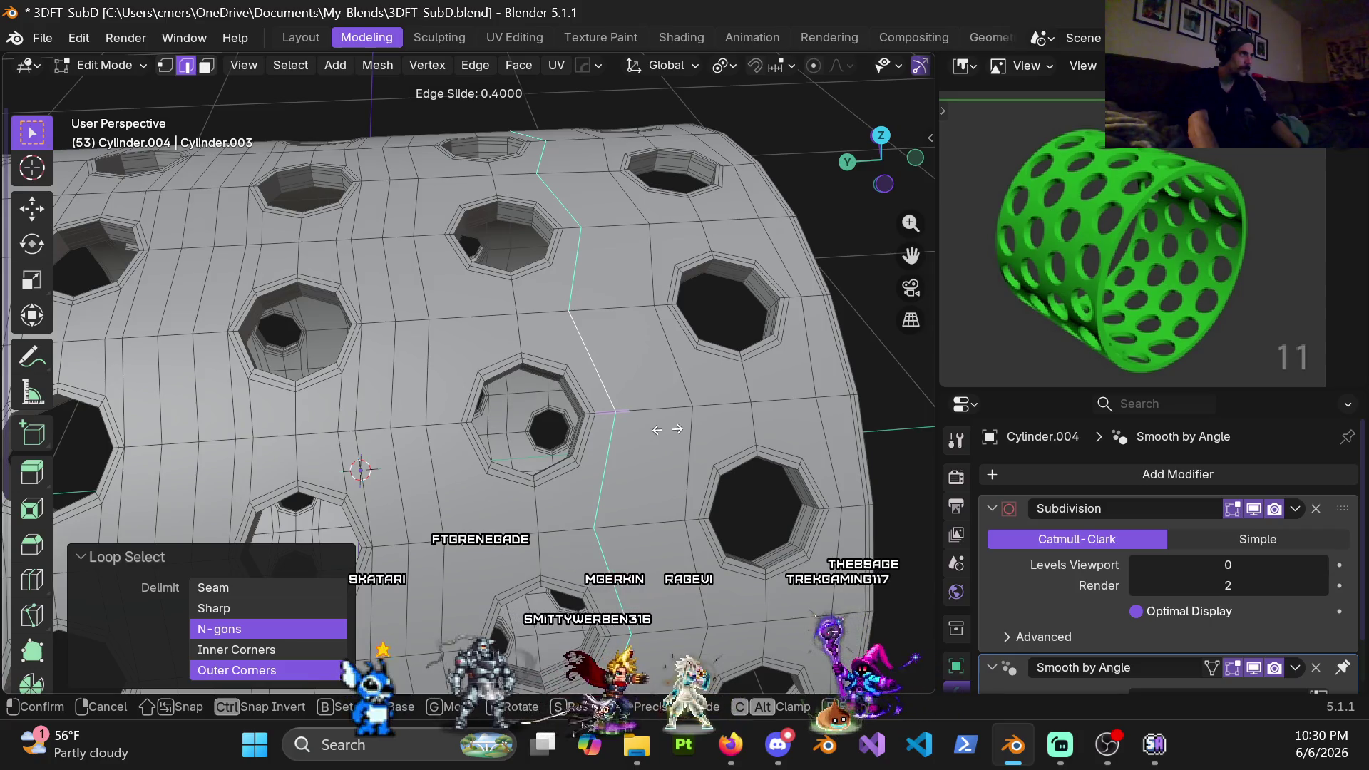
pyautogui.click(666, 428)
pyautogui.moveTo(666, 428); pyautogui.dragTo(643, 484, button='middle')
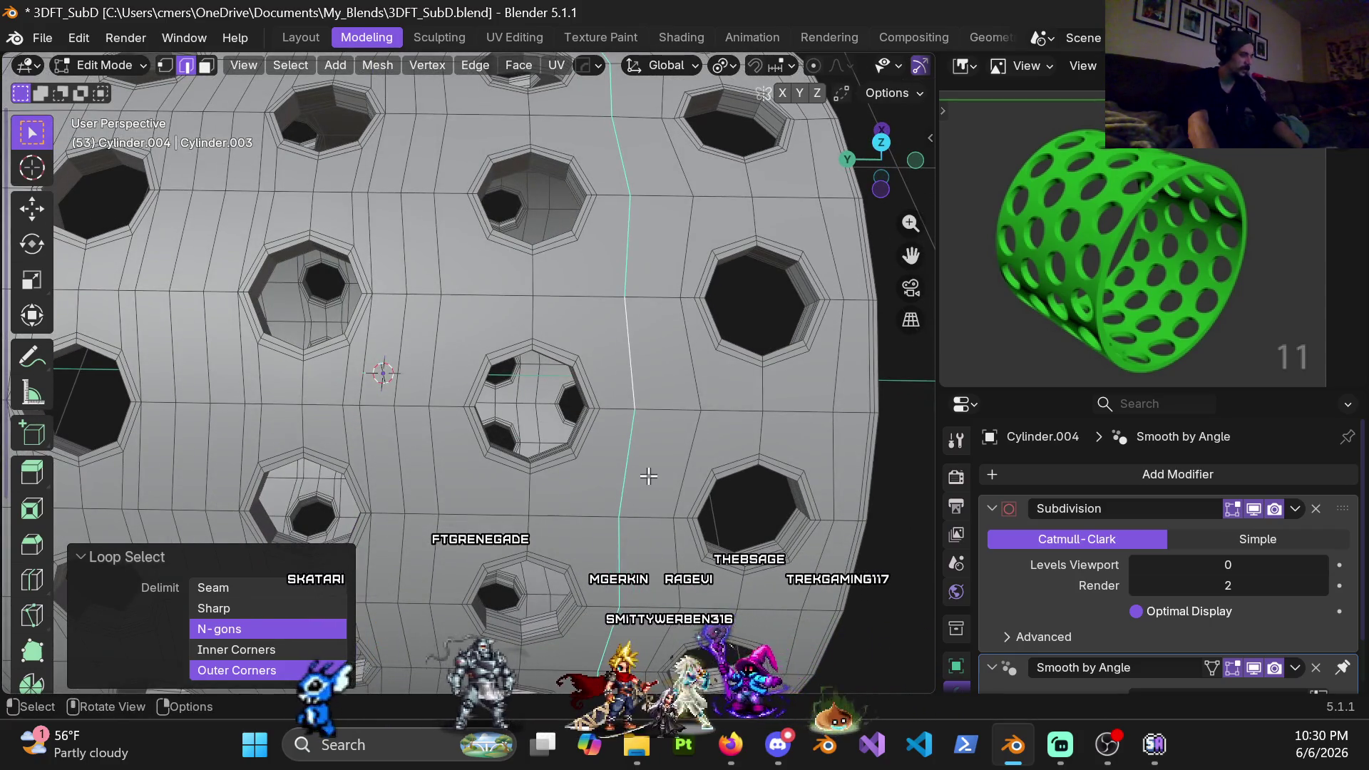
pyautogui.press('g')
pyautogui.press('y')
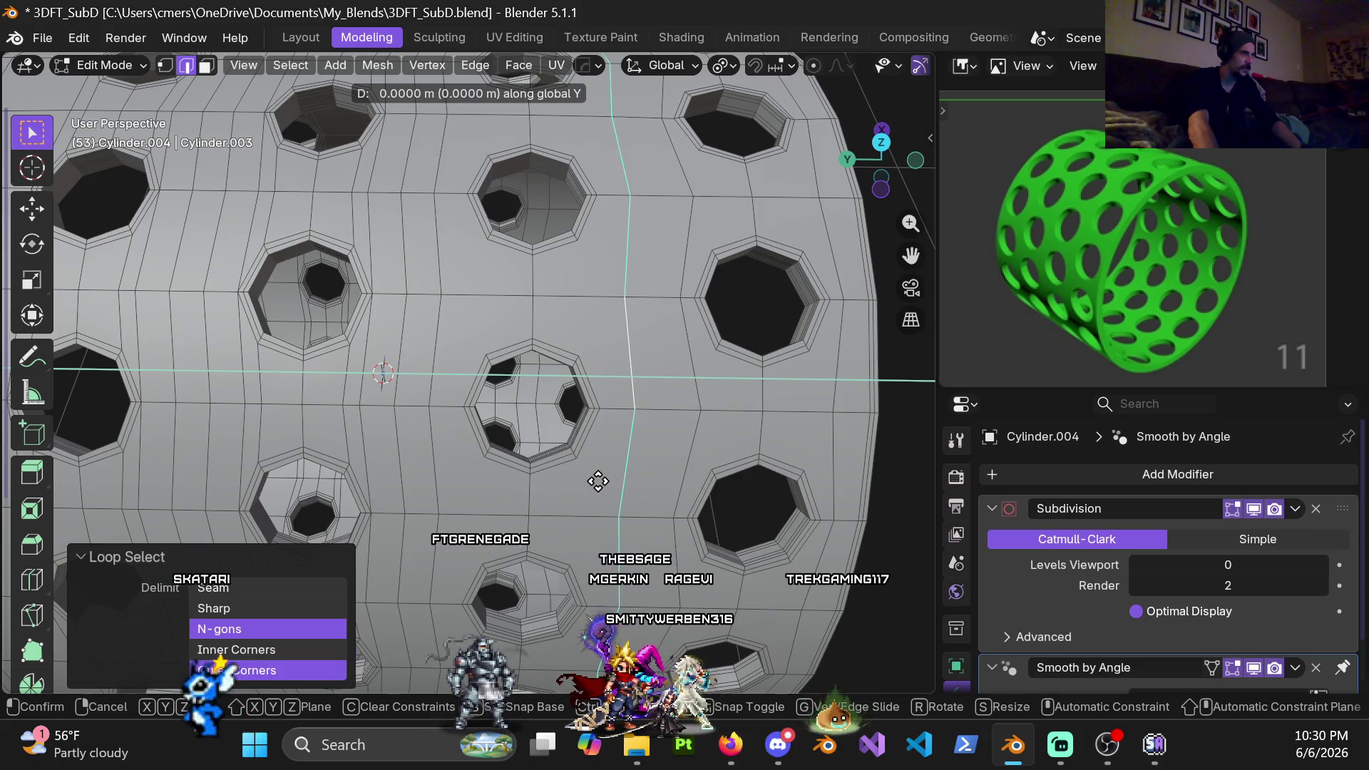
pyautogui.press('Escape')
# Move the loop 0.036889 m along Y, then switch to a top-down orthographic view
pyautogui.press('g')
pyautogui.press('y')
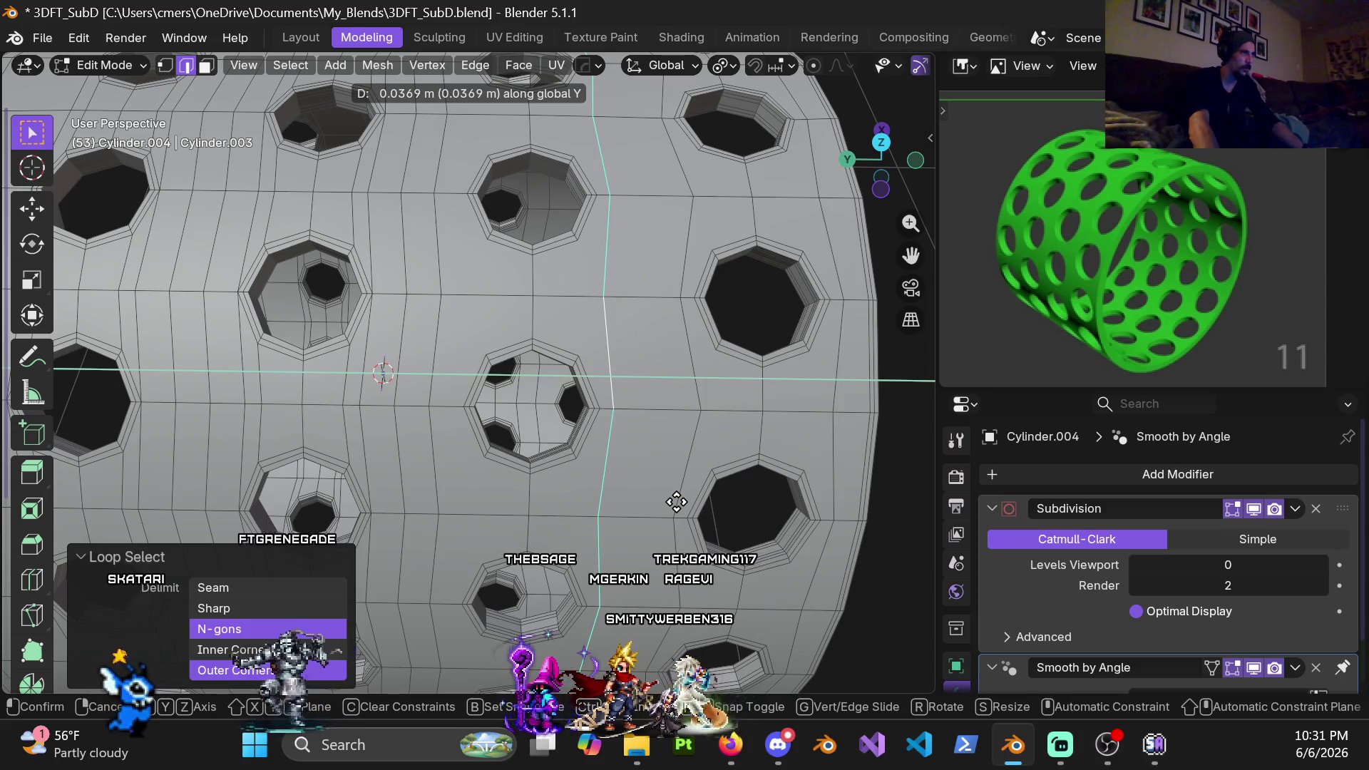
pyautogui.click(675, 502)
pyautogui.scroll(-5, 556, 425)
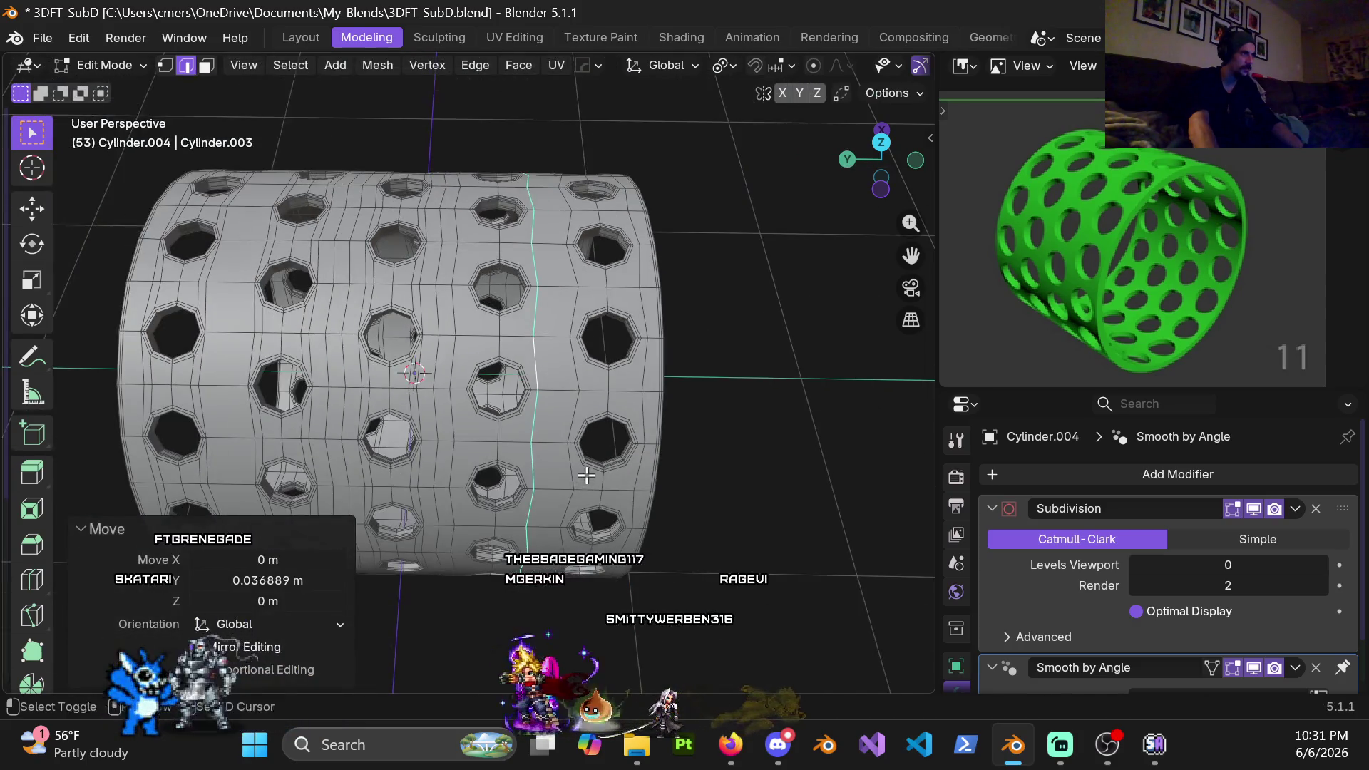
pyautogui.scroll(1, 557, 425)
pyautogui.scroll(4, 556, 424)
pyautogui.moveTo(556, 425); pyautogui.dragTo(542, 423, button='middle')
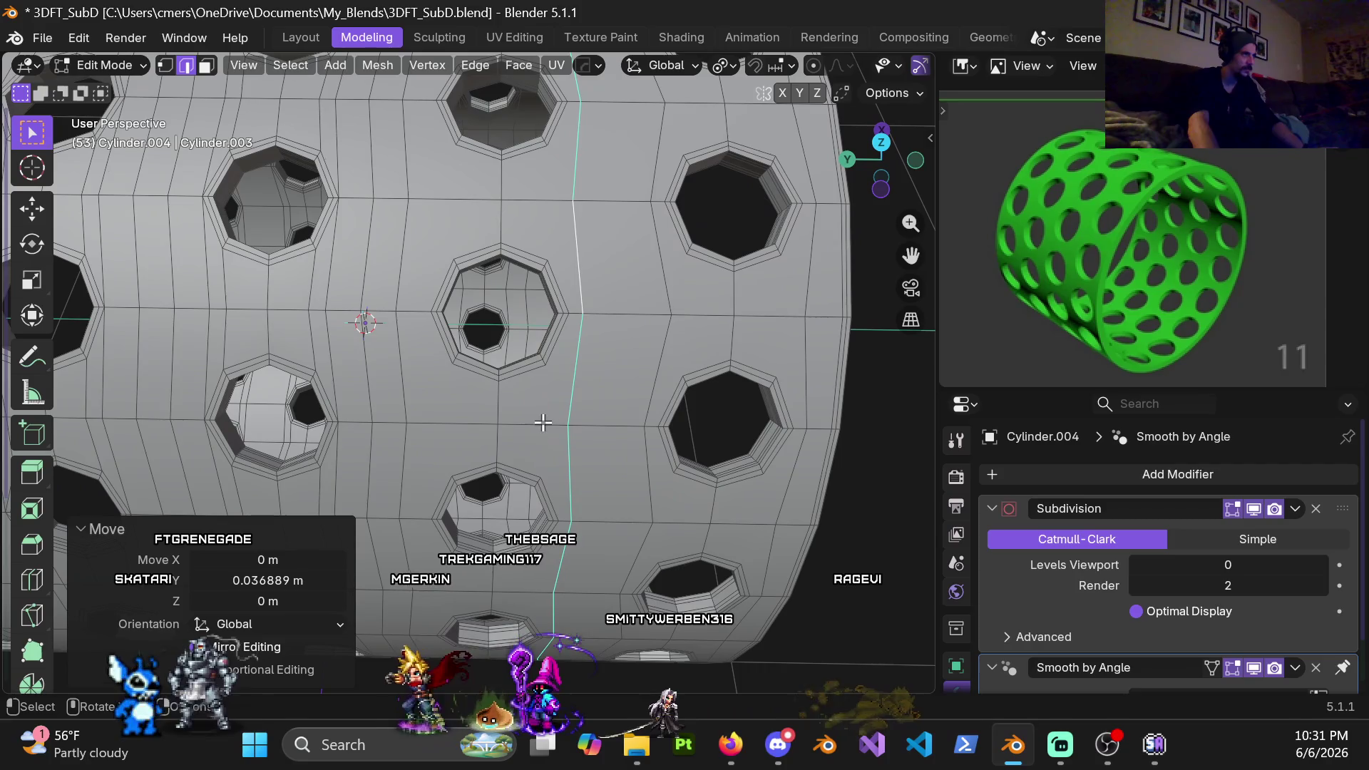
pyautogui.press('KP_5')
pyautogui.press('KP_7')
pyautogui.scroll(1, 392, 449)
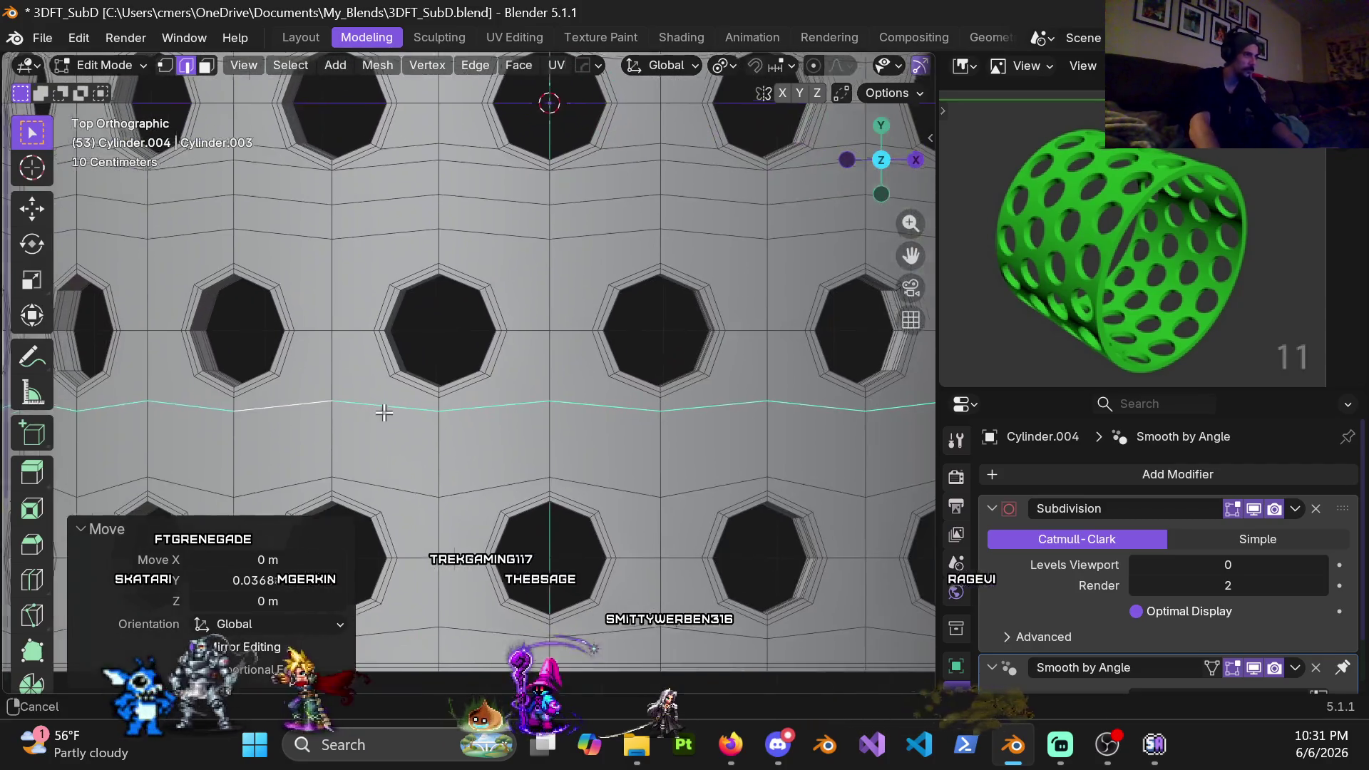
# Select the horizontal edge loop running between the two rows of octagonal holes
pyautogui.moveTo(391, 448)
pyautogui.keyDown('shift'); pyautogui.mouseDown(button='middle')
pyautogui.moveTo(453, 396)
pyautogui.moveTo(514, 414)
pyautogui.mouseUp(button='middle'); pyautogui.keyUp('shift')
pyautogui.keyDown('alt'); pyautogui.click(578, 228); pyautogui.keyUp('alt')
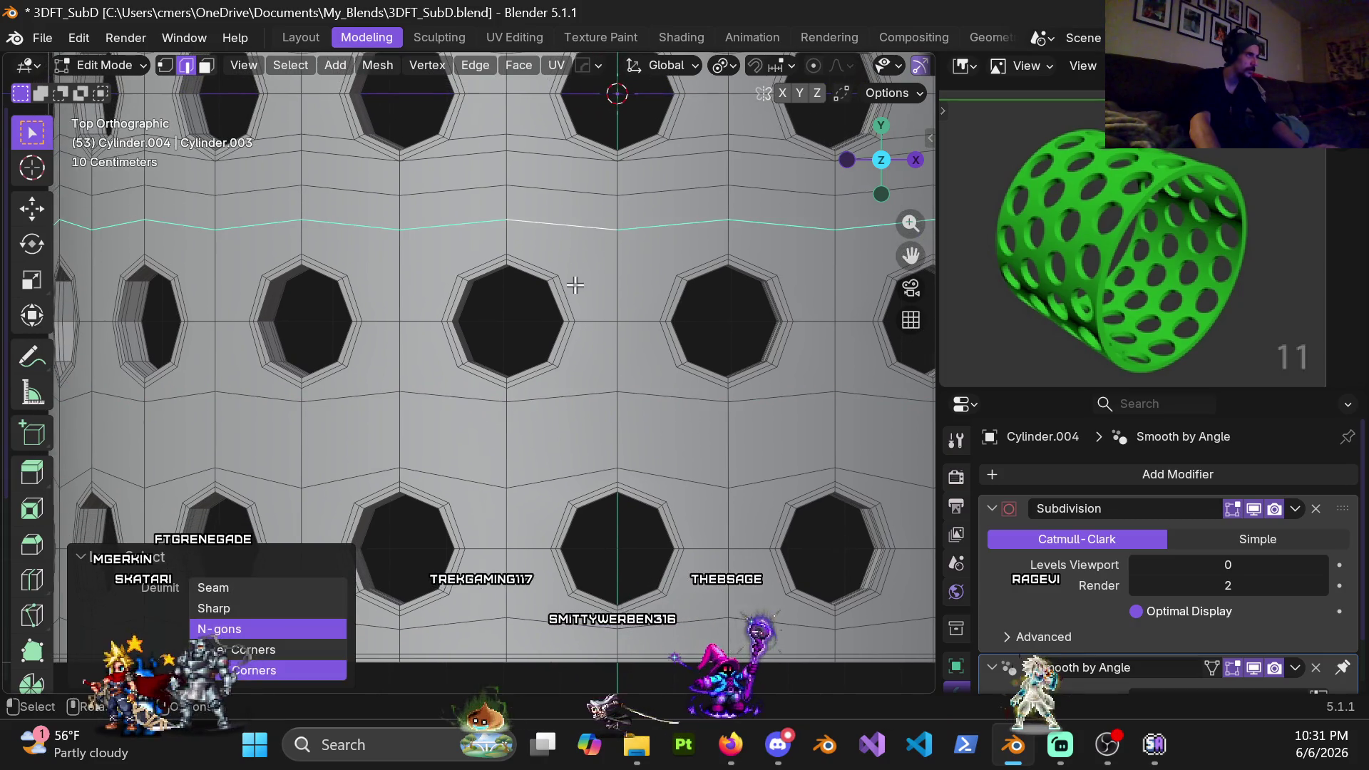
pyautogui.keyDown('shift'); pyautogui.moveTo(568, 293); pyautogui.dragTo(591, 362, button='middle'); pyautogui.keyUp('shift')
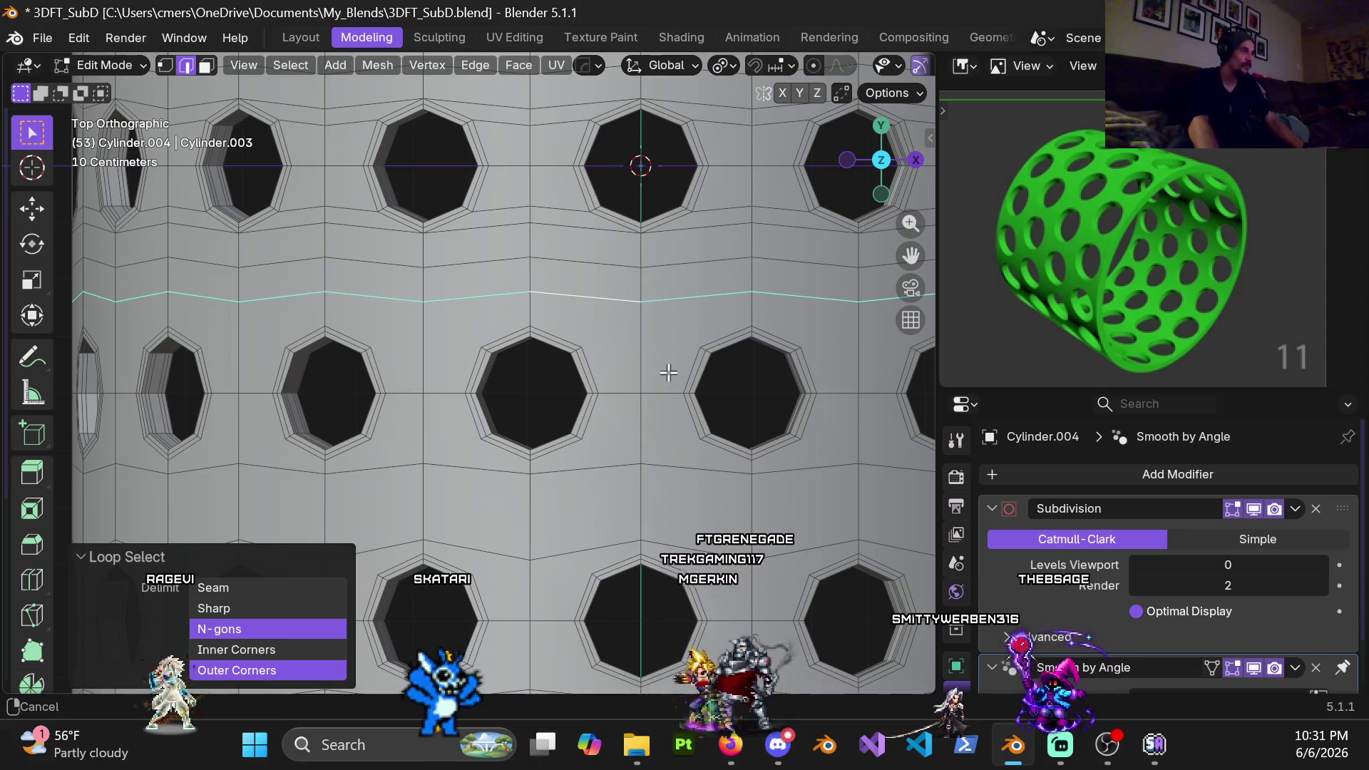
# After cancelling an edge slide, move the loop about -0.036 m along Y between the hole rows
pyautogui.keyDown('shift'); pyautogui.moveTo(668, 372); pyautogui.dragTo(595, 386, button='middle'); pyautogui.keyUp('shift')
pyautogui.press('g')
pyautogui.press('g')
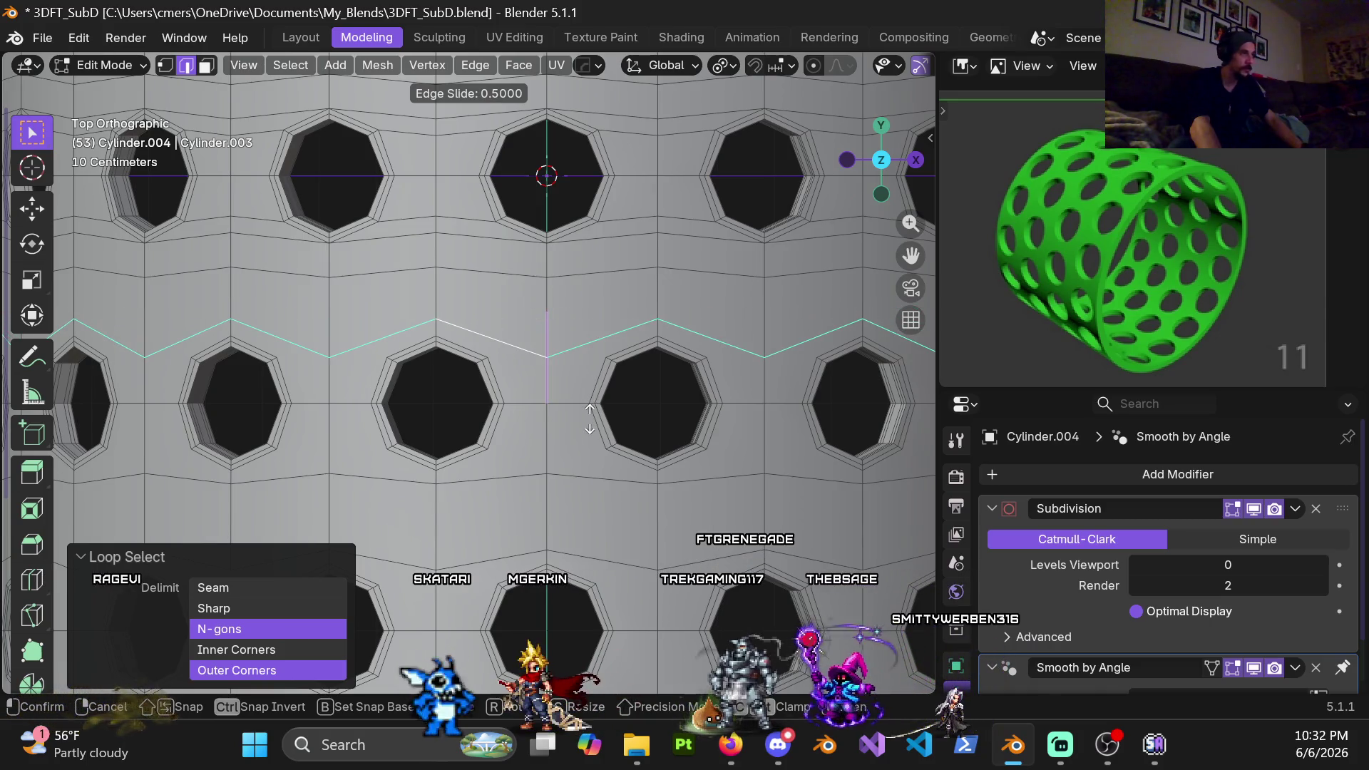
pyautogui.rightClick(589, 417)
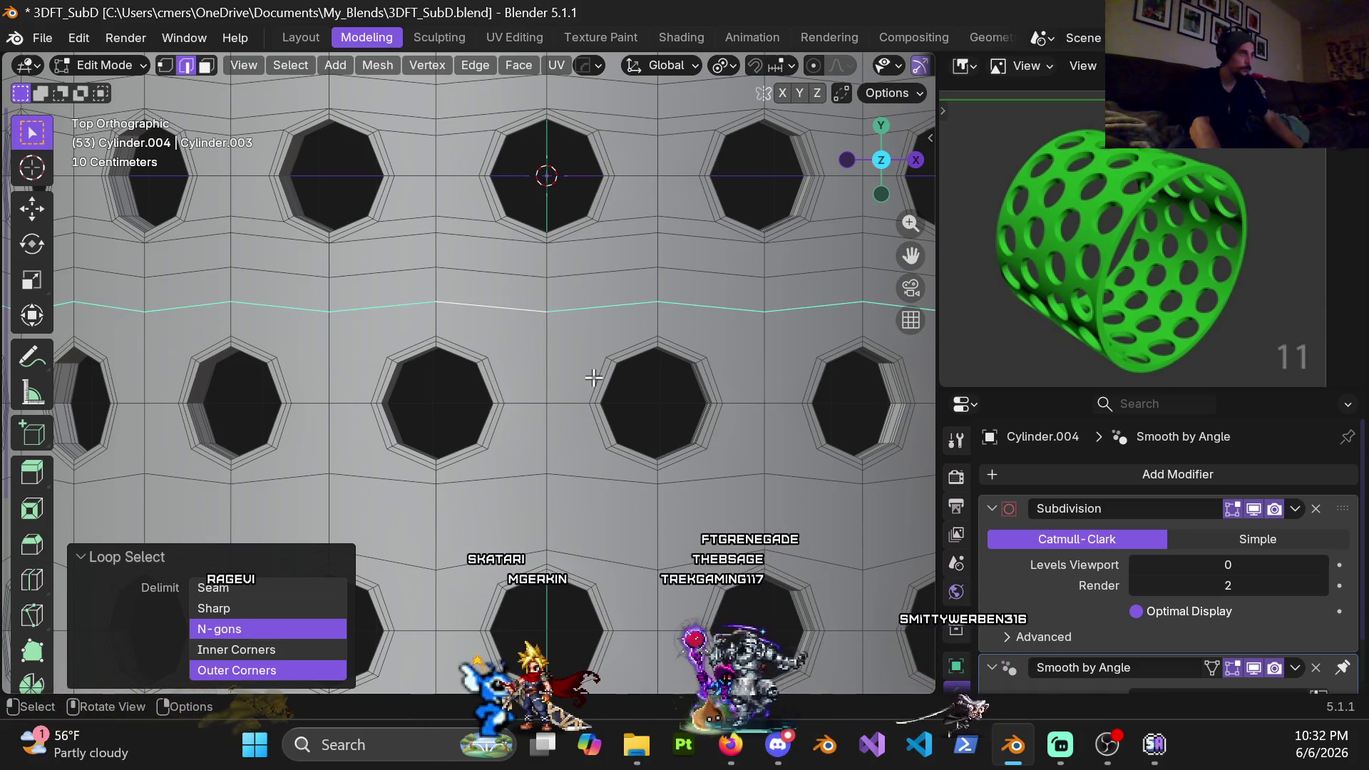
pyautogui.press('g')
pyautogui.press('y')
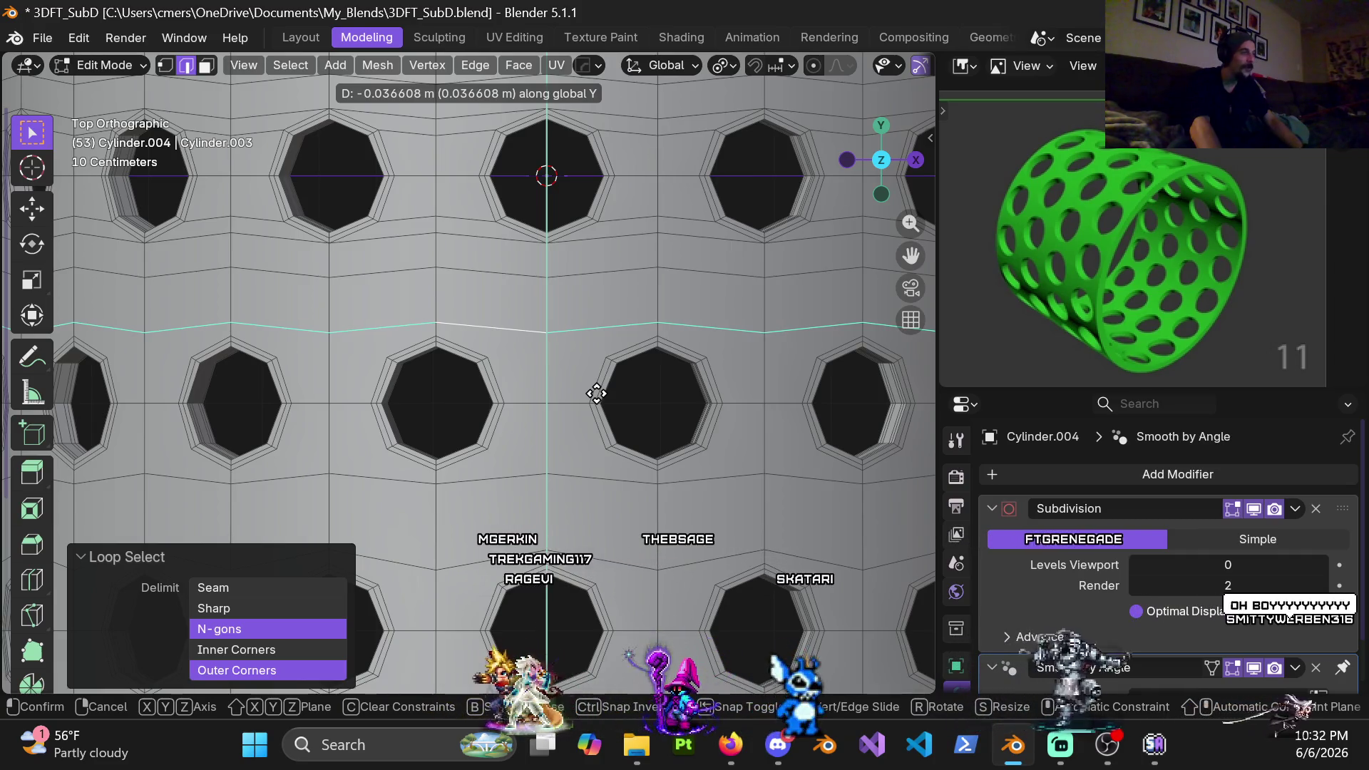
pyautogui.click(600, 392)
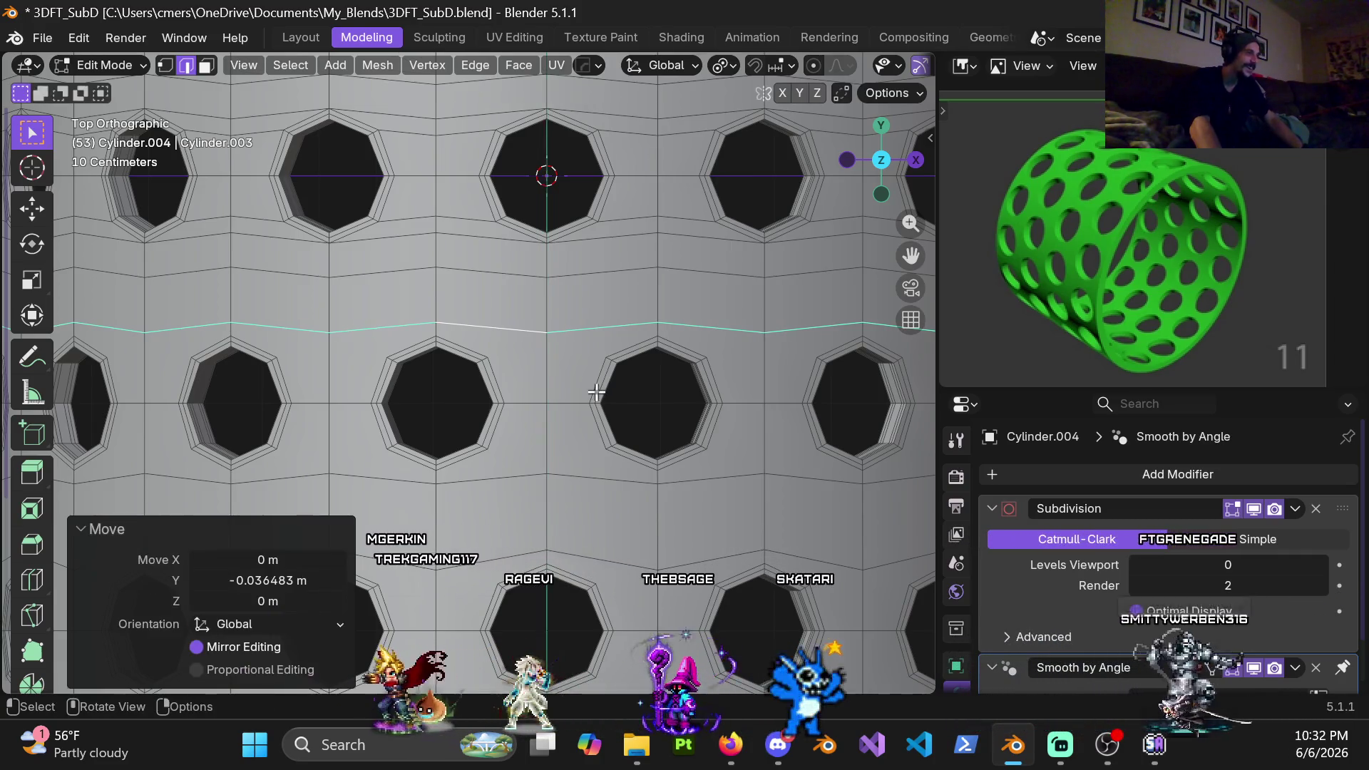
pyautogui.scroll(-3, 577, 449)
pyautogui.scroll(3, 573, 458)
pyautogui.moveTo(534, 454)
pyautogui.keyDown('shift'); pyautogui.mouseDown(button='middle')
pyautogui.moveTo(502, 341)
pyautogui.moveTo(535, 370)
pyautogui.mouseUp(button='middle'); pyautogui.keyUp('shift')
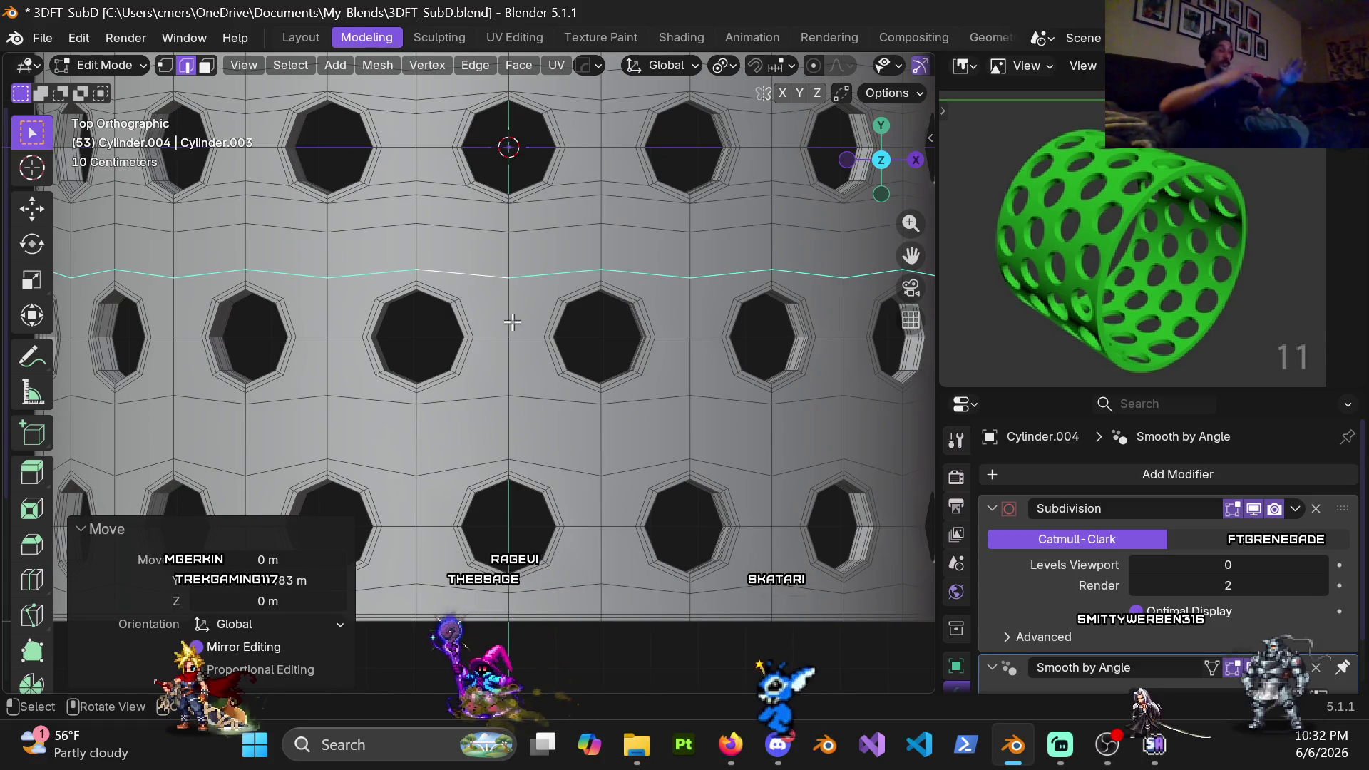
pyautogui.moveTo(512, 321)
pyautogui.keyDown('shift'); pyautogui.mouseDown(button='middle')
pyautogui.moveTo(511, 400)
pyautogui.moveTo(572, 301)
pyautogui.mouseUp(button='middle'); pyautogui.keyUp('shift')
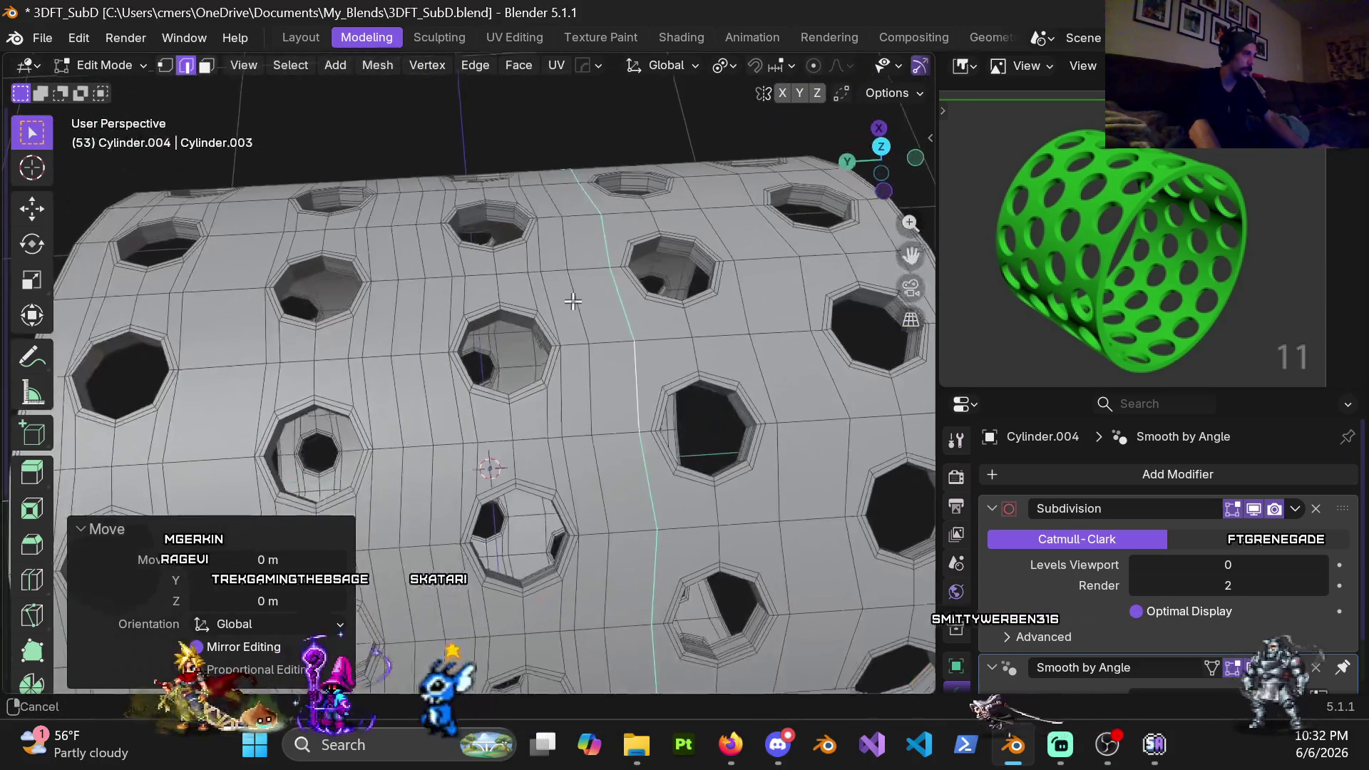
pyautogui.scroll(-4, 572, 302)
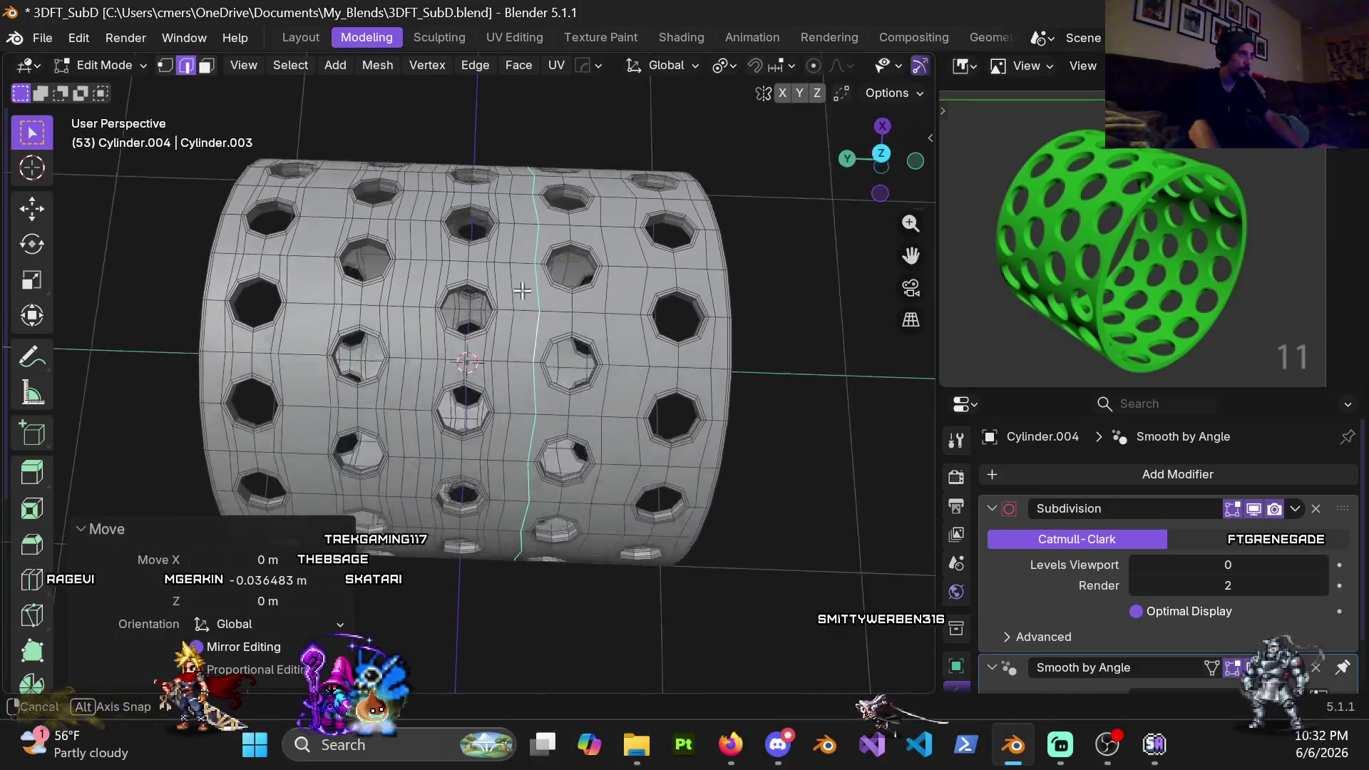
# Select a vertical edge loop beside the hole column and orbit to inspect it
pyautogui.moveTo(521, 290); pyautogui.dragTo(504, 282, button='middle')
pyautogui.keyDown('alt'); pyautogui.click(492, 295); pyautogui.keyUp('alt')
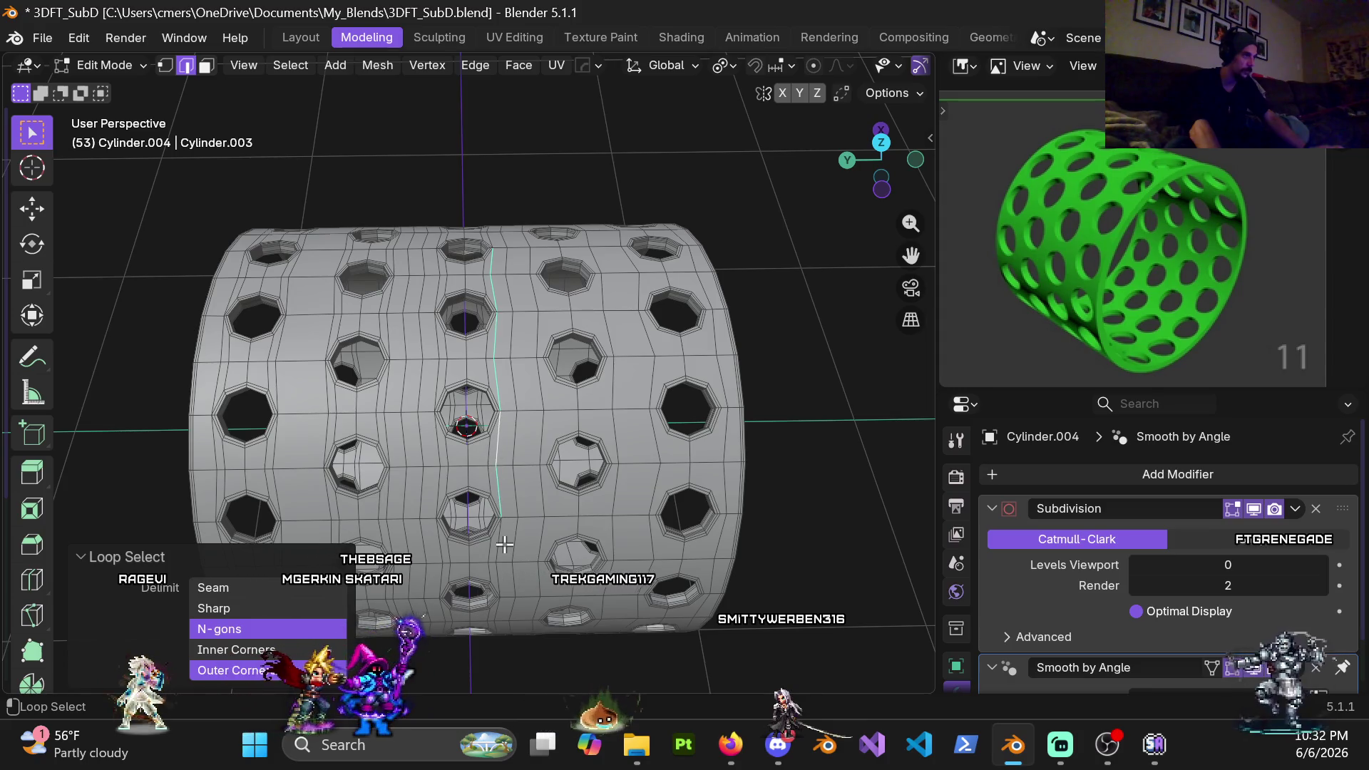
pyautogui.moveTo(492, 554); pyautogui.dragTo(517, 365, button='middle')
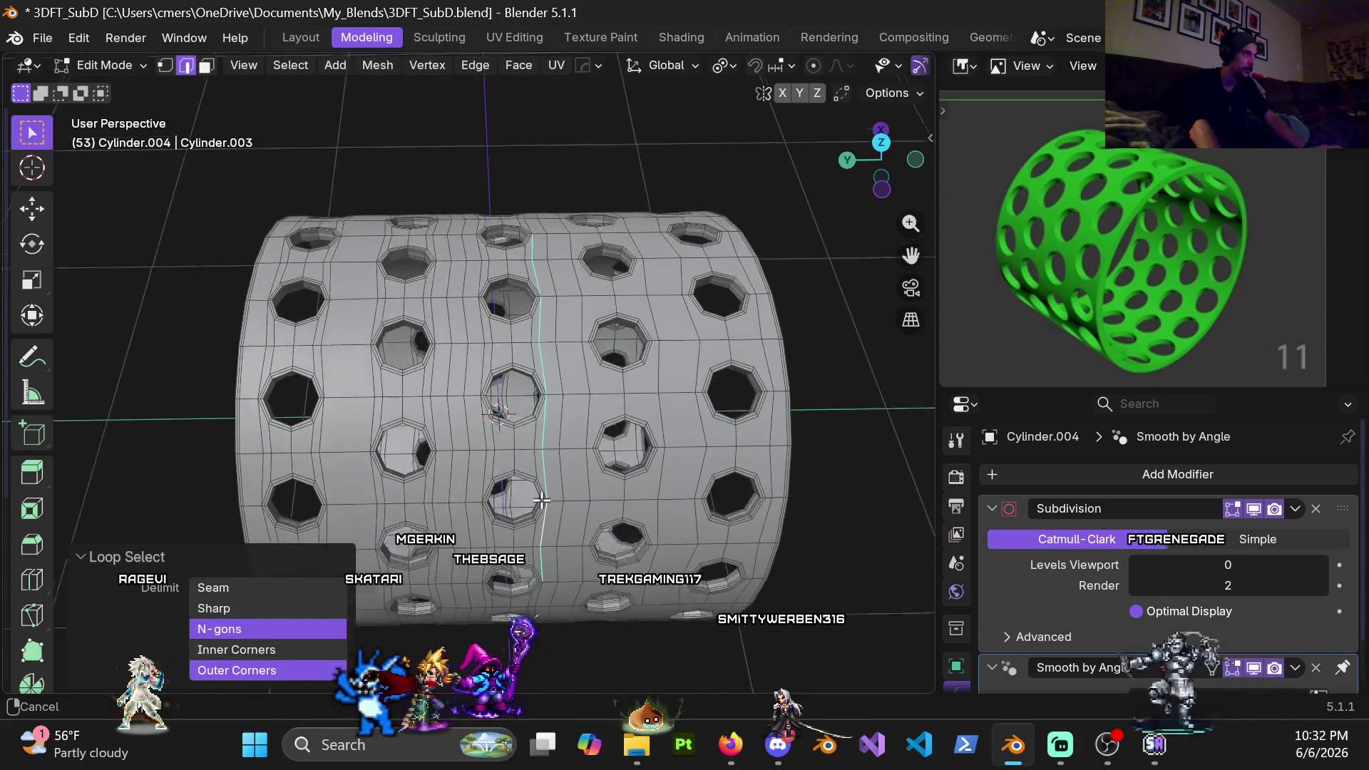
pyautogui.moveTo(516, 366)
pyautogui.mouseDown(button='middle')
pyautogui.moveTo(490, 413)
pyautogui.moveTo(495, 343)
pyautogui.mouseUp(button='middle')
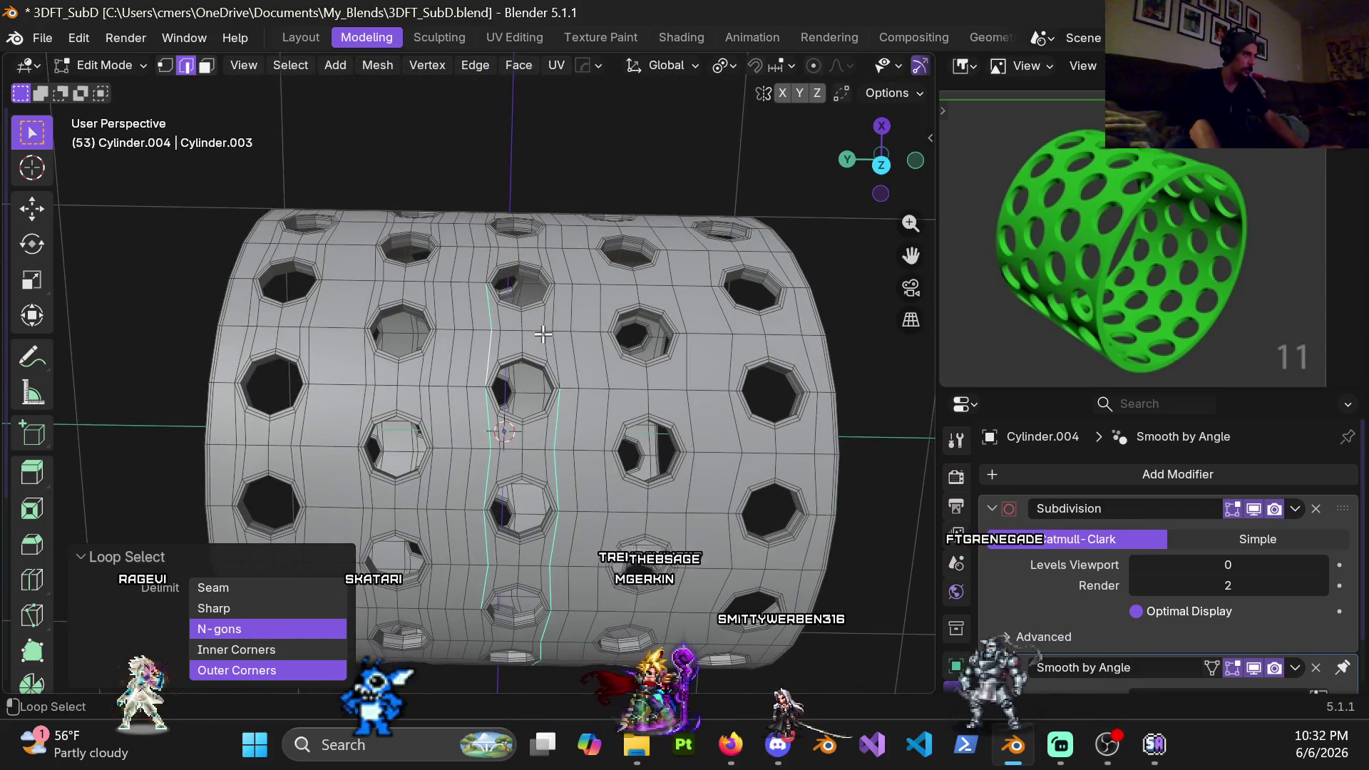
pyautogui.moveTo(549, 295); pyautogui.dragTo(441, 504, button='middle')
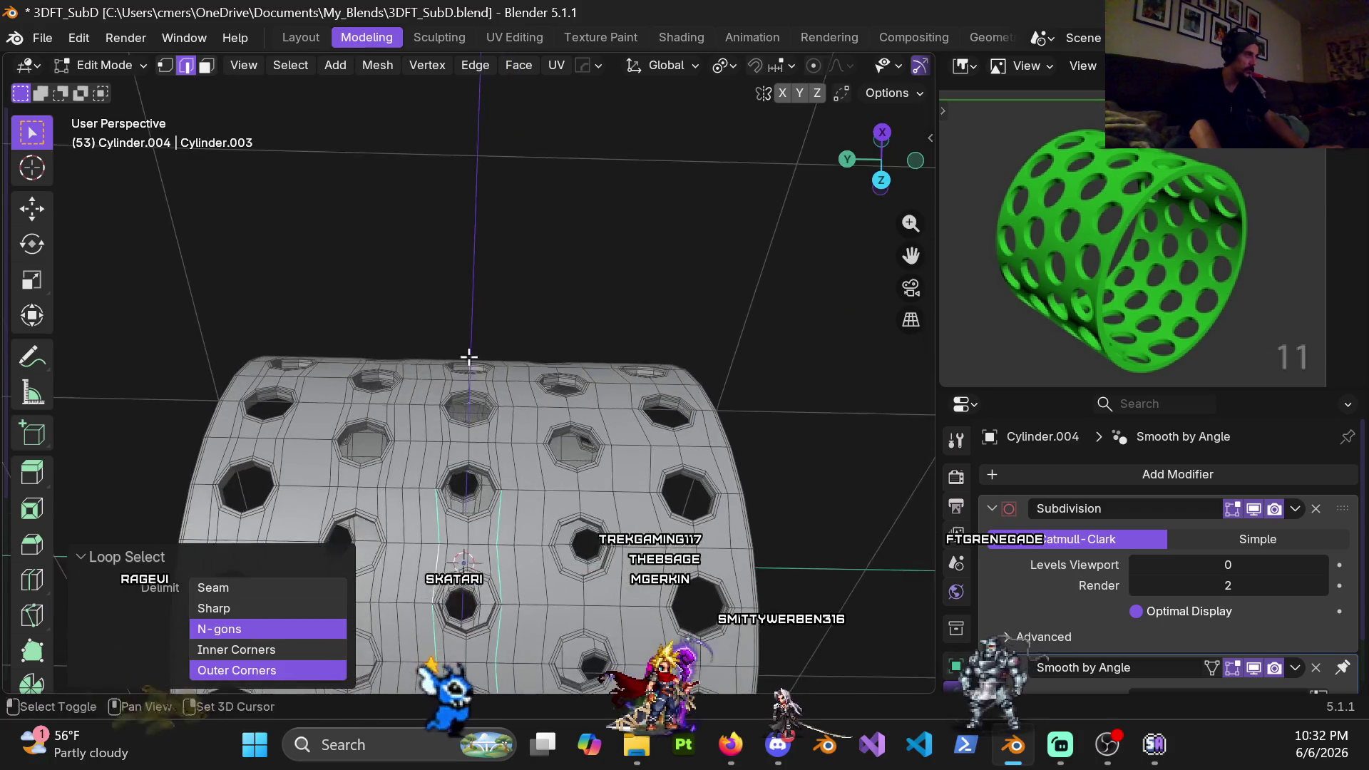
pyautogui.moveTo(507, 387)
pyautogui.mouseDown(button='middle')
pyautogui.moveTo(499, 410)
pyautogui.moveTo(440, 344)
pyautogui.moveTo(525, 388)
pyautogui.mouseUp(button='middle')
pyautogui.scroll(2, 503, 385)
pyautogui.scroll(1, 474, 381)
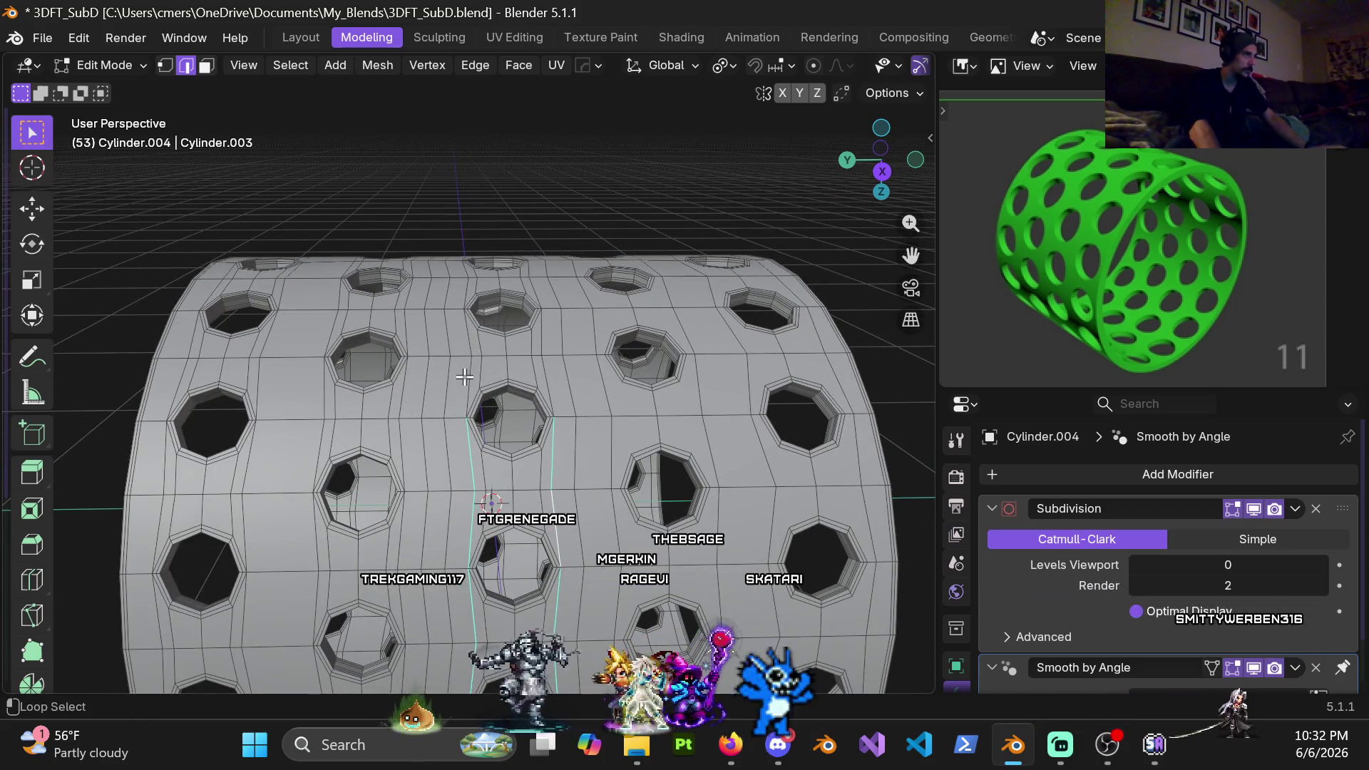
# Orbit around the cylinder to check the loop from above, front and below
pyautogui.moveTo(532, 315)
pyautogui.mouseDown(button='middle')
pyautogui.moveTo(469, 427)
pyautogui.moveTo(486, 358)
pyautogui.mouseUp(button='middle')
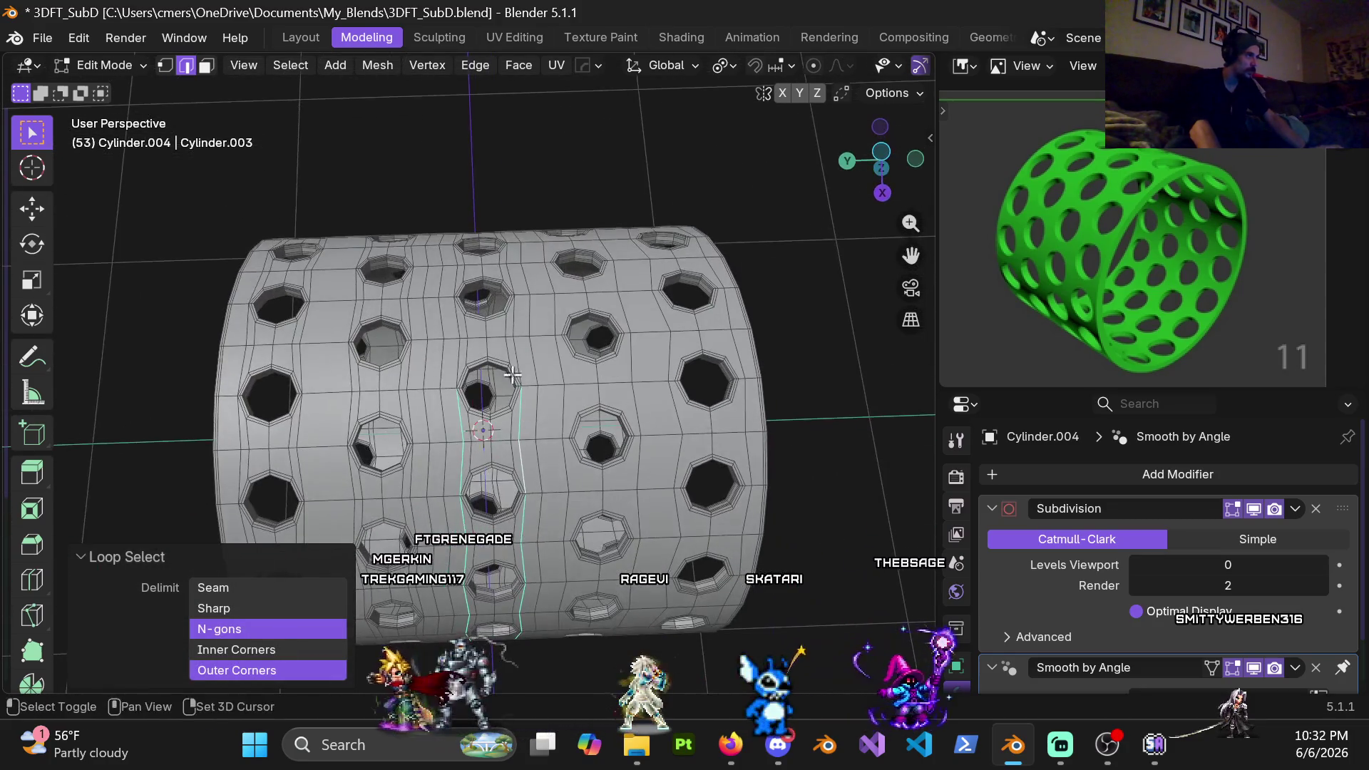
pyautogui.scroll(3, 484, 352)
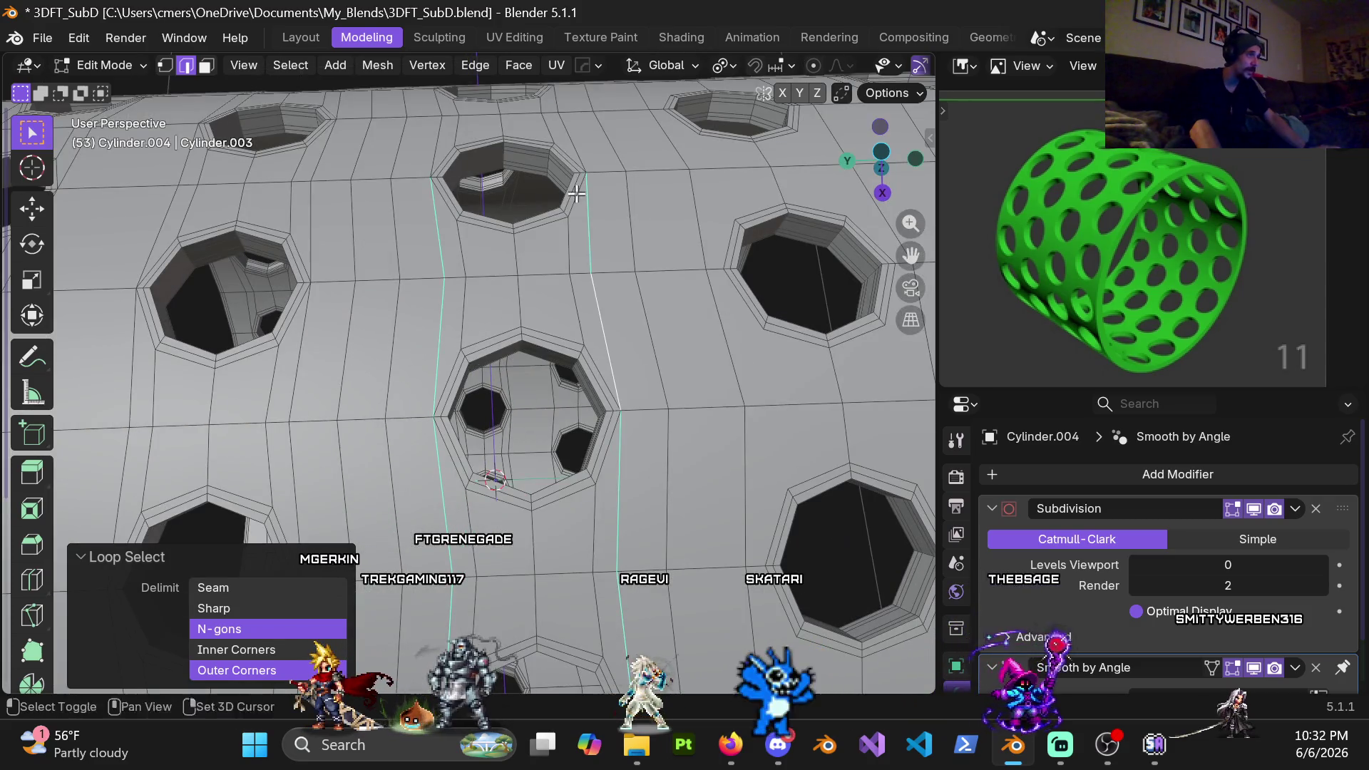
pyautogui.moveTo(576, 192); pyautogui.dragTo(477, 442, button='middle')
pyautogui.moveTo(558, 394); pyautogui.dragTo(430, 342, button='middle')
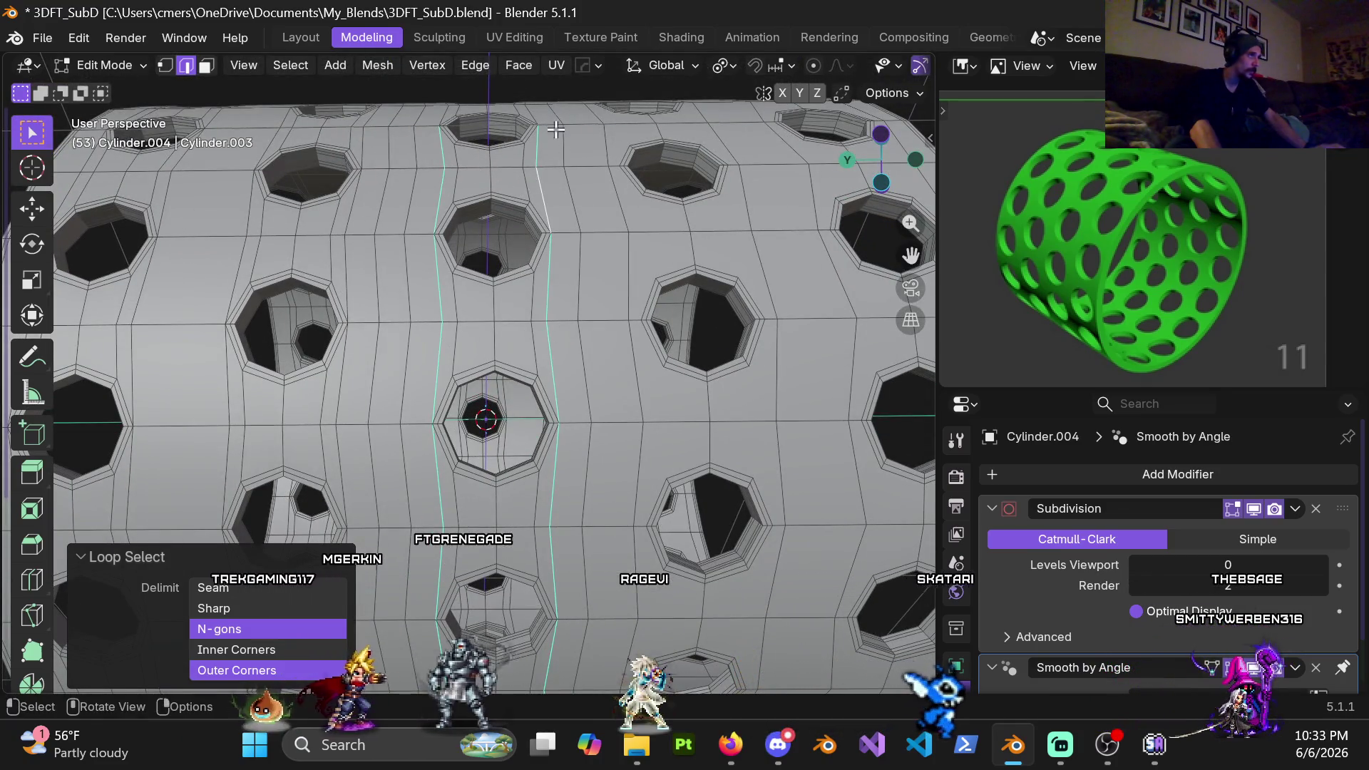
pyautogui.scroll(-3, 555, 129)
pyautogui.moveTo(555, 129)
pyautogui.mouseDown(button='middle')
pyautogui.moveTo(467, 223)
pyautogui.moveTo(525, 352)
pyautogui.mouseUp(button='middle')
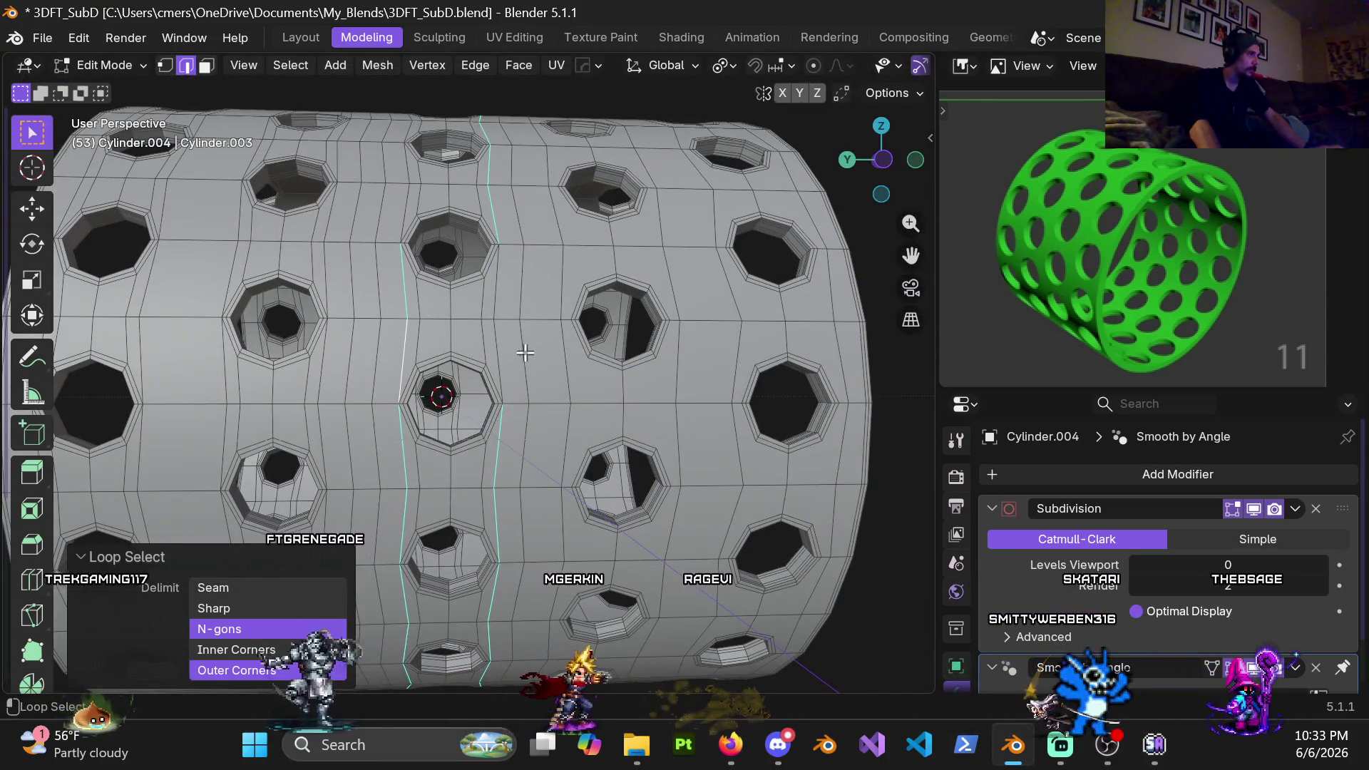
pyautogui.keyDown('shift'); pyautogui.moveTo(526, 352); pyautogui.dragTo(464, 443, button='middle'); pyautogui.keyUp('shift')
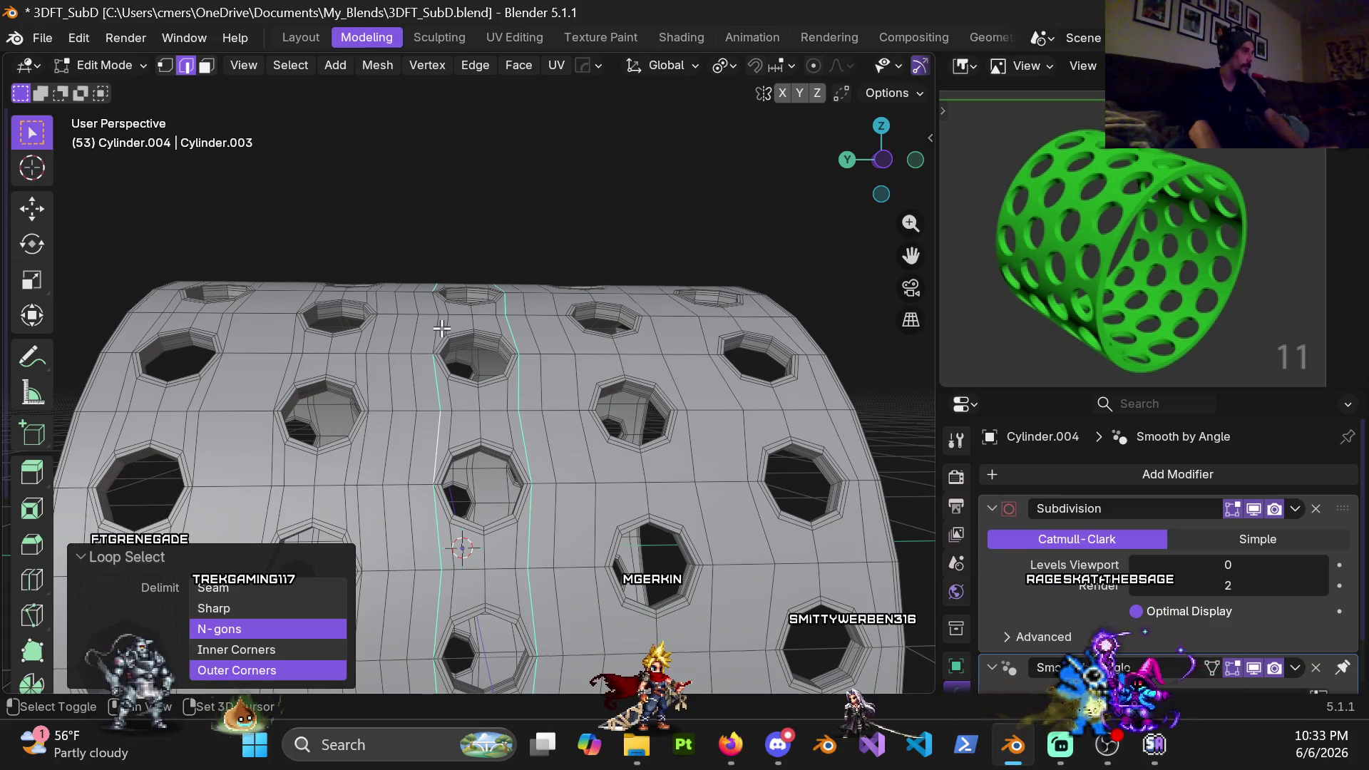
pyautogui.moveTo(434, 329)
pyautogui.mouseDown(button='middle')
pyautogui.moveTo(498, 432)
pyautogui.moveTo(511, 427)
pyautogui.mouseUp(button='middle')
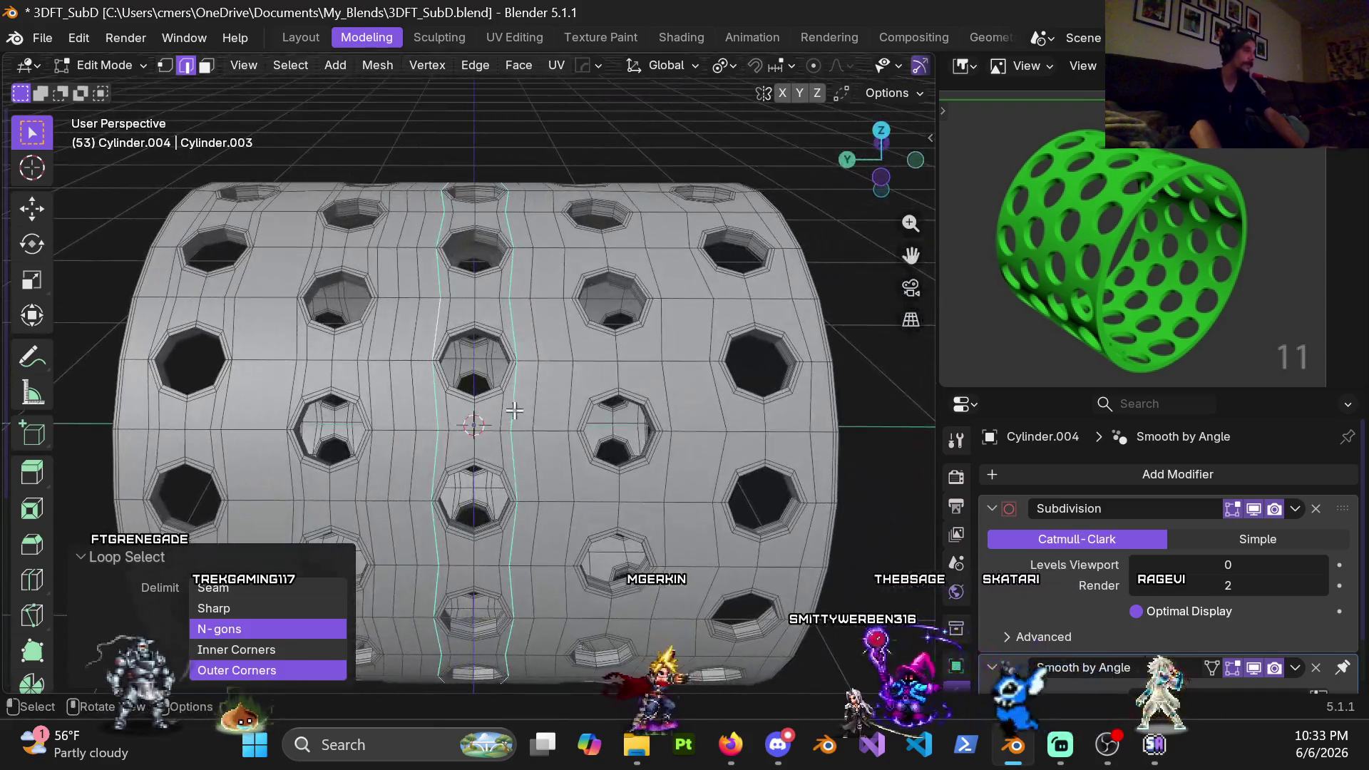
# Dissolve the two flanking vertical edge loops and pick a short leftover edge by a hole
pyautogui.press('x')
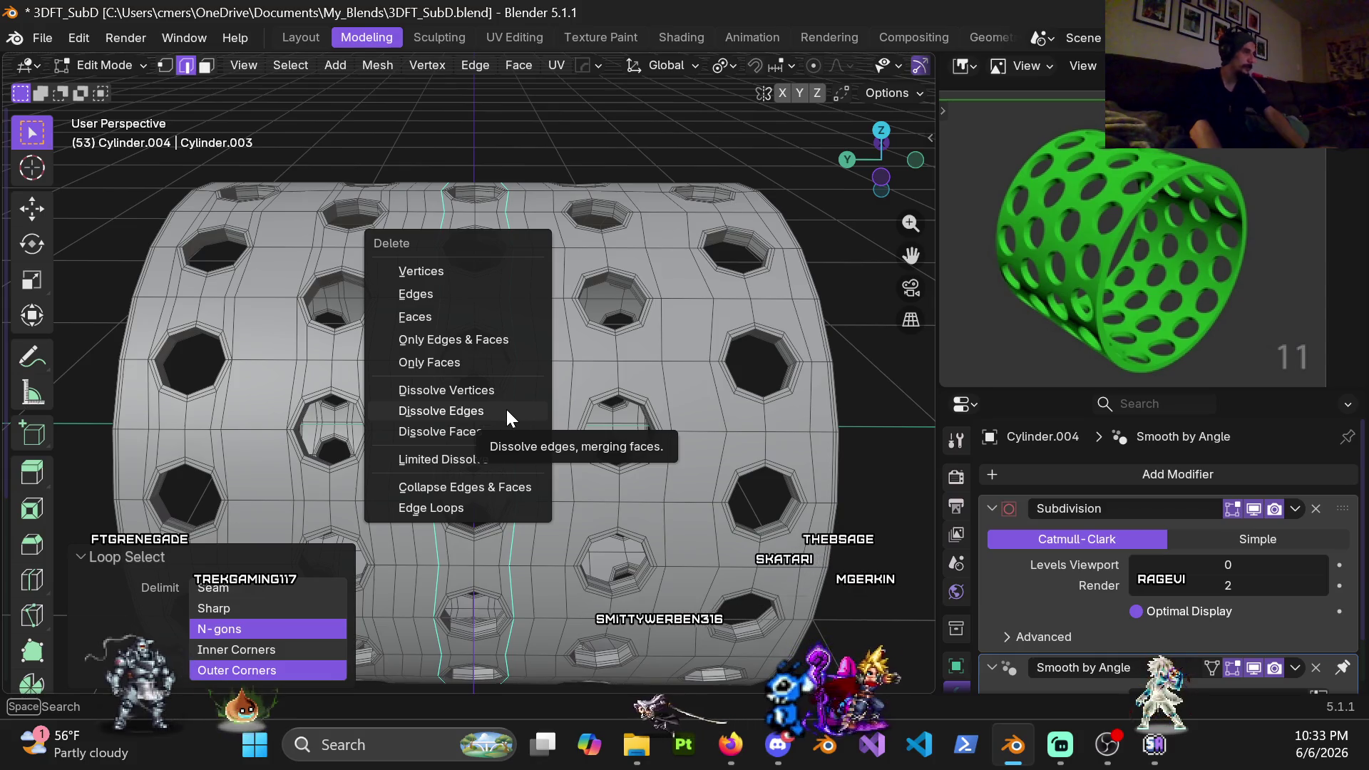
pyautogui.click(506, 411)
pyautogui.keyDown('shift'); pyautogui.click(504, 462); pyautogui.keyUp('shift')
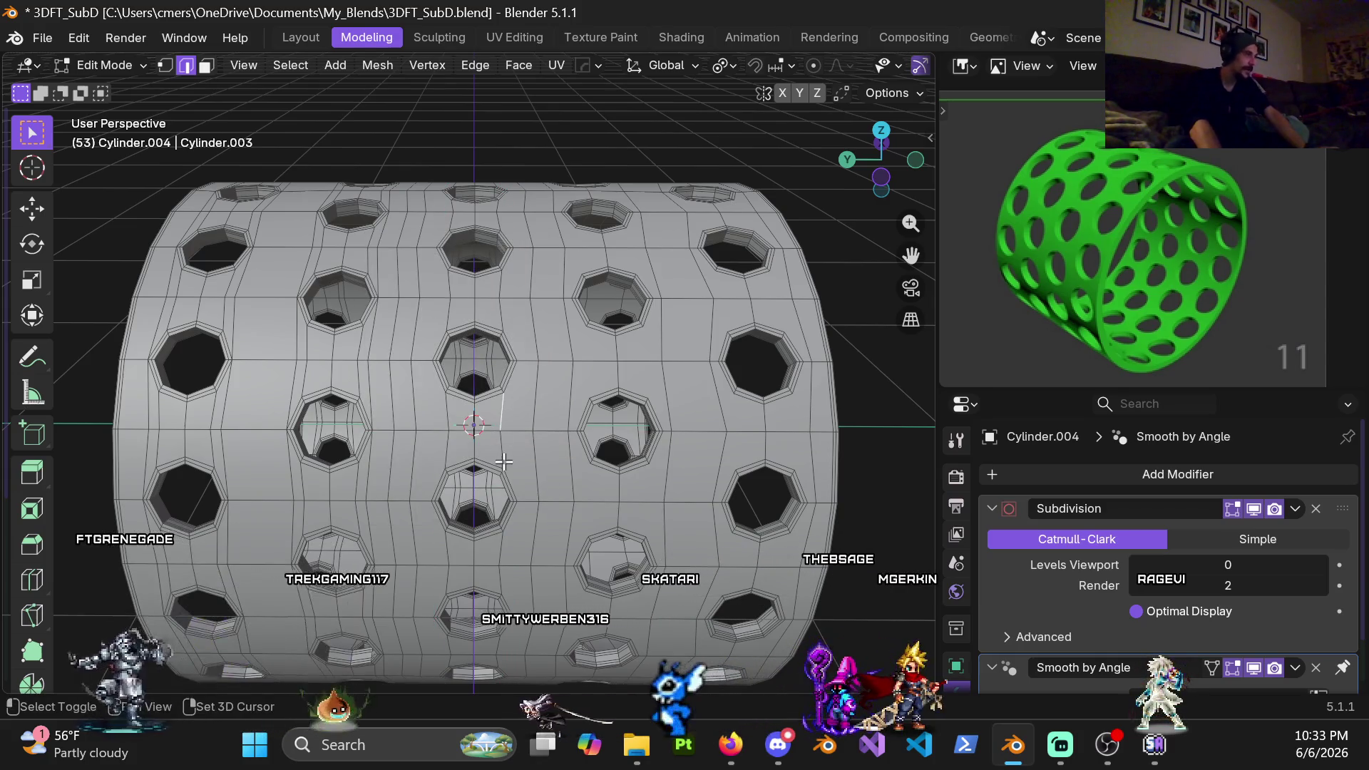
# Add the short vertical edges around the middle hole to the selection
pyautogui.keyDown('shift'); pyautogui.click(457, 417); pyautogui.keyUp('shift')
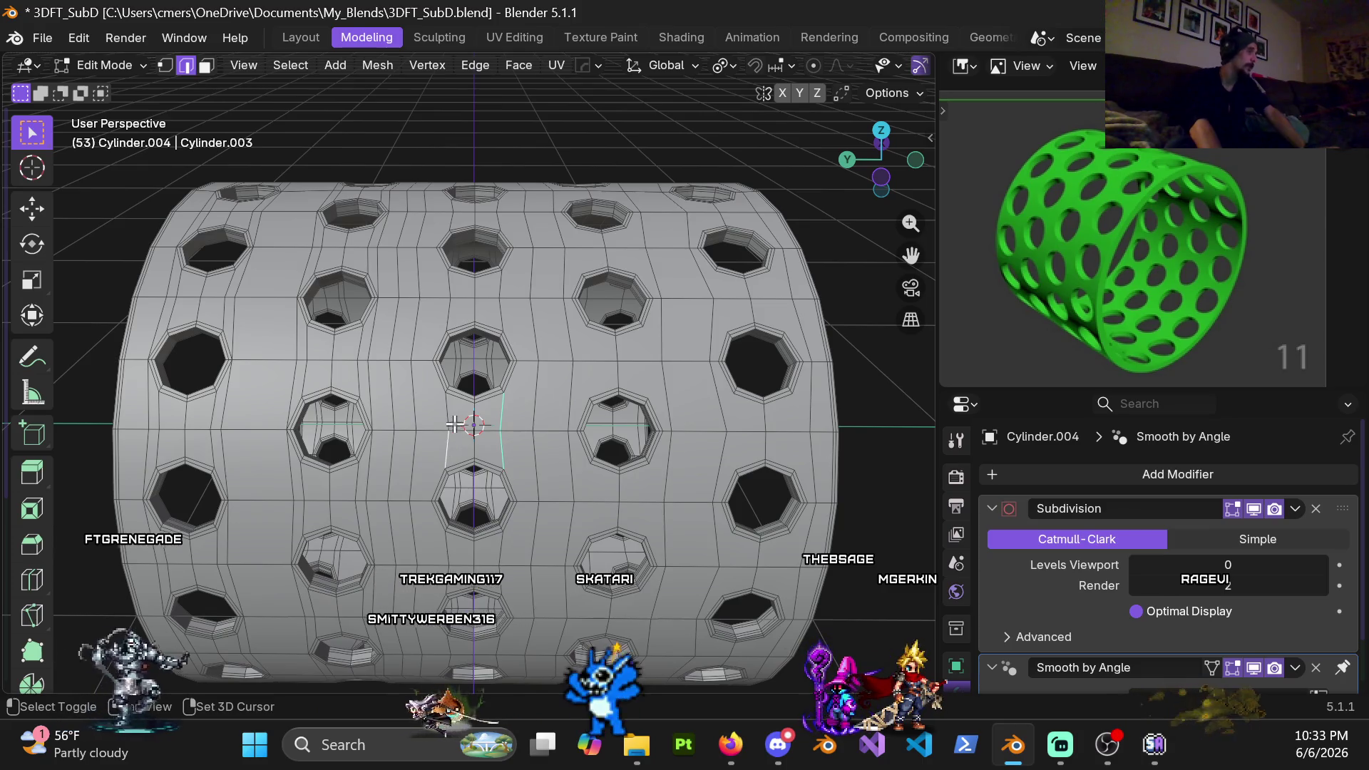
pyautogui.moveTo(457, 418); pyautogui.dragTo(474, 398, button='middle')
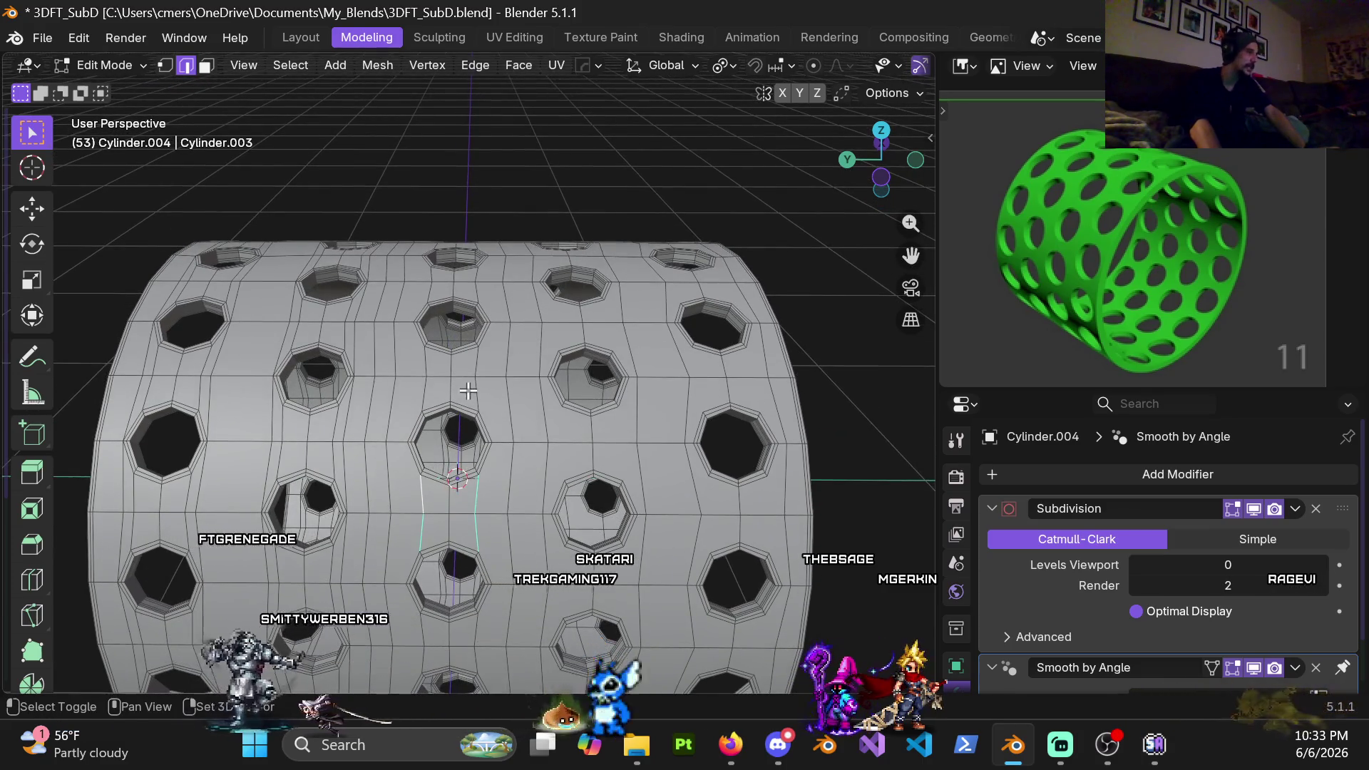
pyautogui.keyDown('shift'); pyautogui.click(482, 361); pyautogui.keyUp('shift')
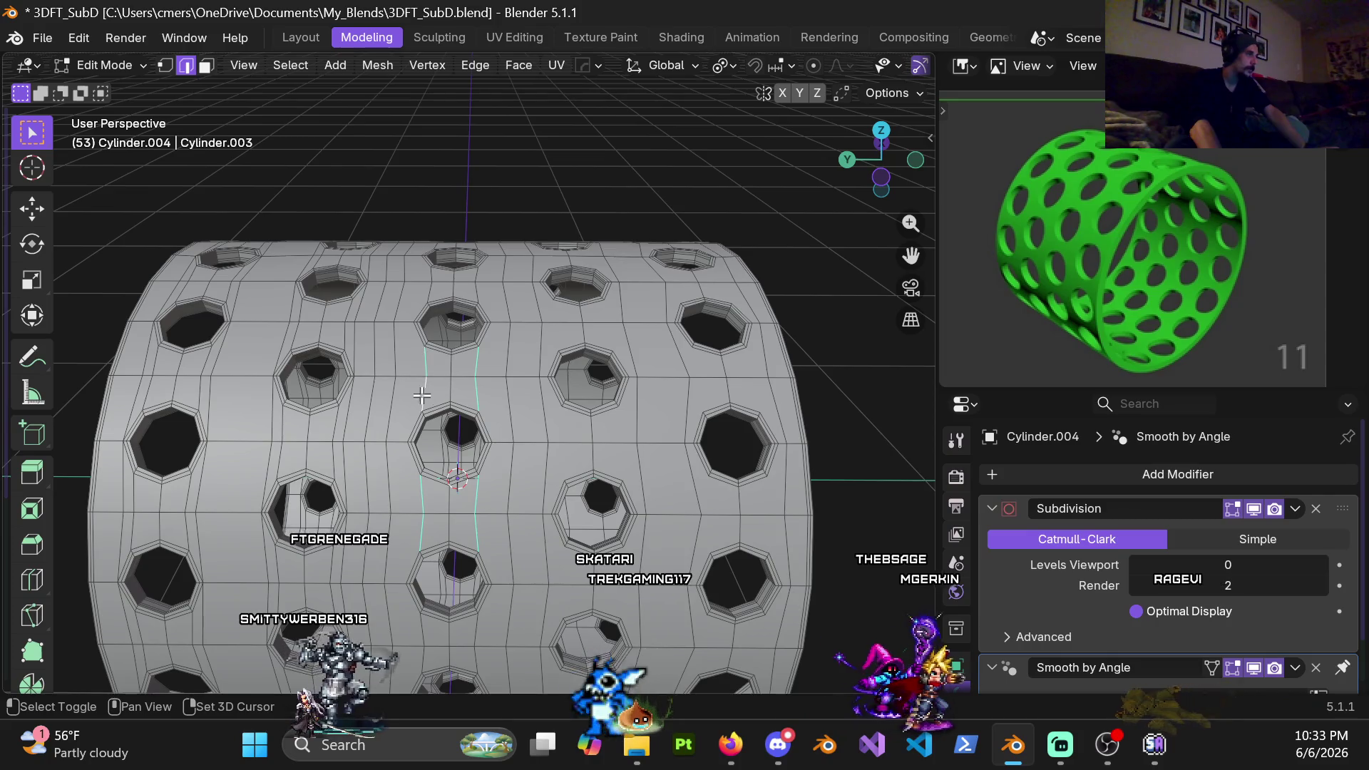
pyautogui.moveTo(421, 397)
pyautogui.mouseDown(button='middle')
pyautogui.moveTo(440, 292)
pyautogui.moveTo(507, 495)
pyautogui.mouseUp(button='middle')
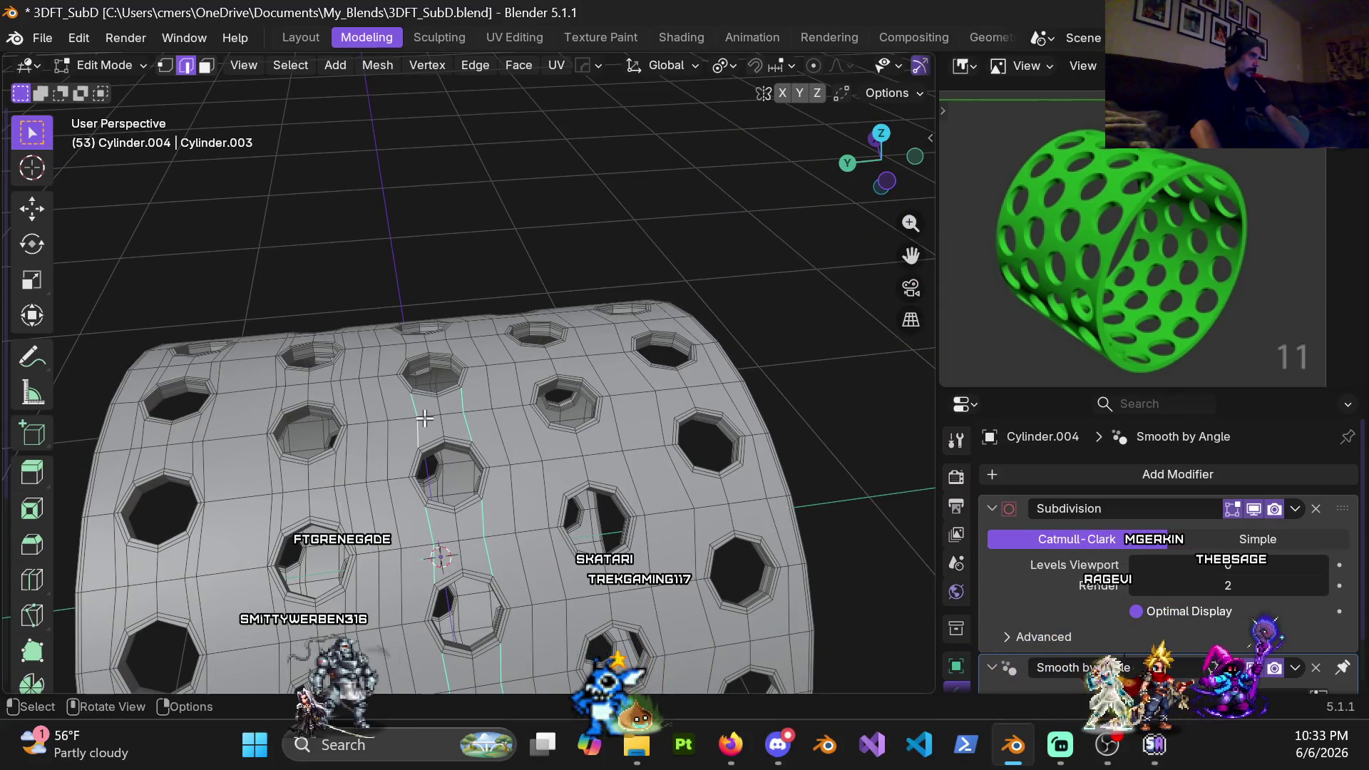
# Extend the selection along the vertical loop and orbit to check it runs the cylinder's length
pyautogui.moveTo(425, 420); pyautogui.dragTo(465, 287, button='middle')
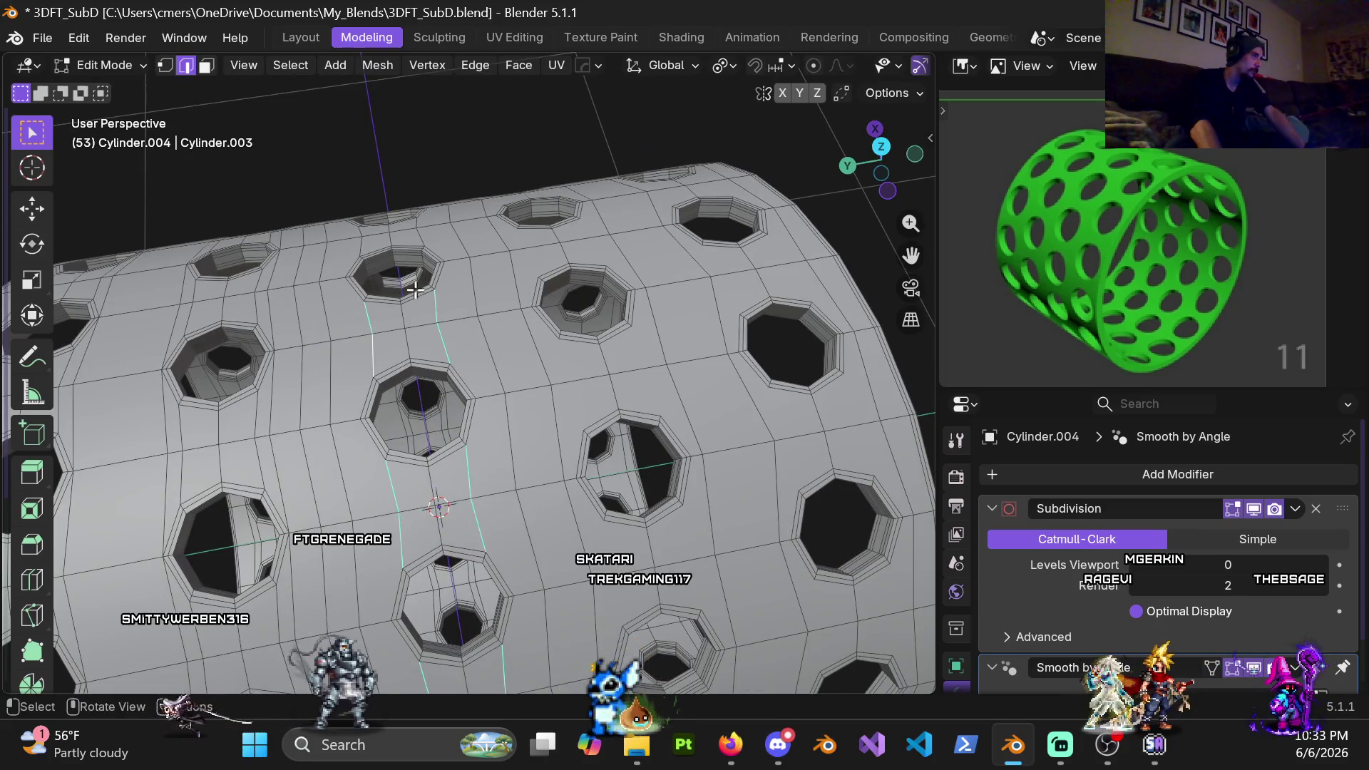
pyautogui.moveTo(414, 290); pyautogui.dragTo(494, 392, button='middle')
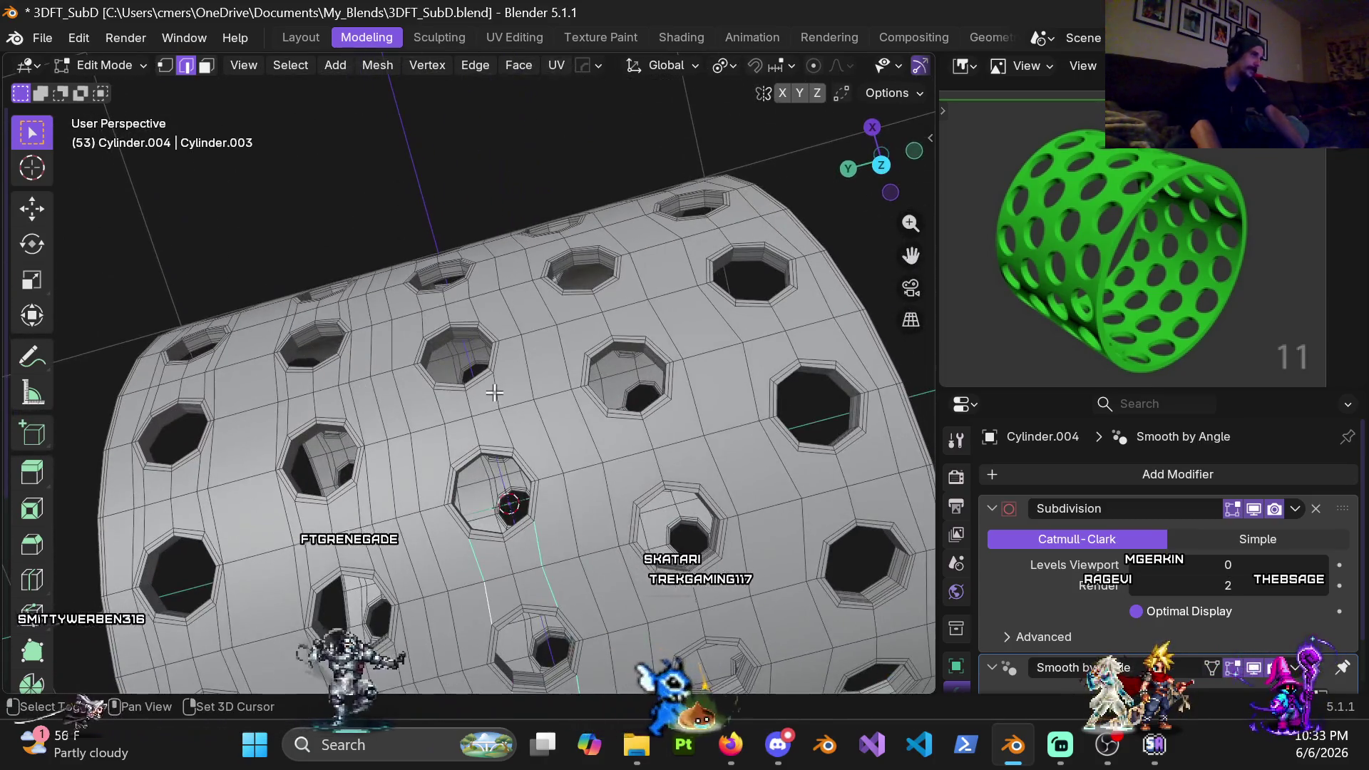
pyautogui.moveTo(484, 309)
pyautogui.keyDown('shift'); pyautogui.mouseDown(button='middle')
pyautogui.moveTo(488, 359)
pyautogui.moveTo(383, 396)
pyautogui.moveTo(416, 427)
pyautogui.mouseUp(button='middle'); pyautogui.keyUp('shift')
pyautogui.keyDown('shift'); pyautogui.click(430, 369); pyautogui.keyUp('shift')
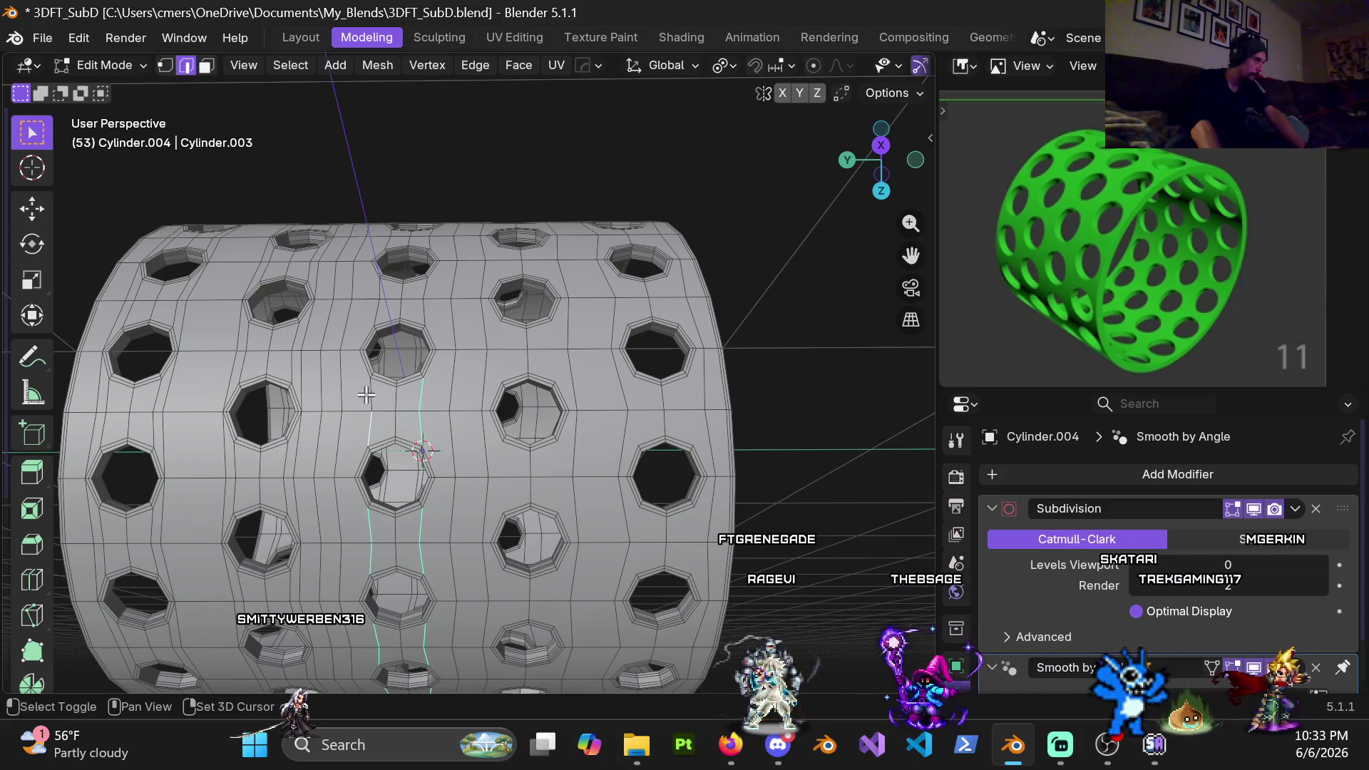
pyautogui.scroll(3, 366, 395)
pyautogui.moveTo(443, 367)
pyautogui.keyDown('shift'); pyautogui.mouseDown(button='middle')
pyautogui.moveTo(534, 438)
pyautogui.moveTo(510, 489)
pyautogui.mouseUp(button='middle'); pyautogui.keyUp('shift')
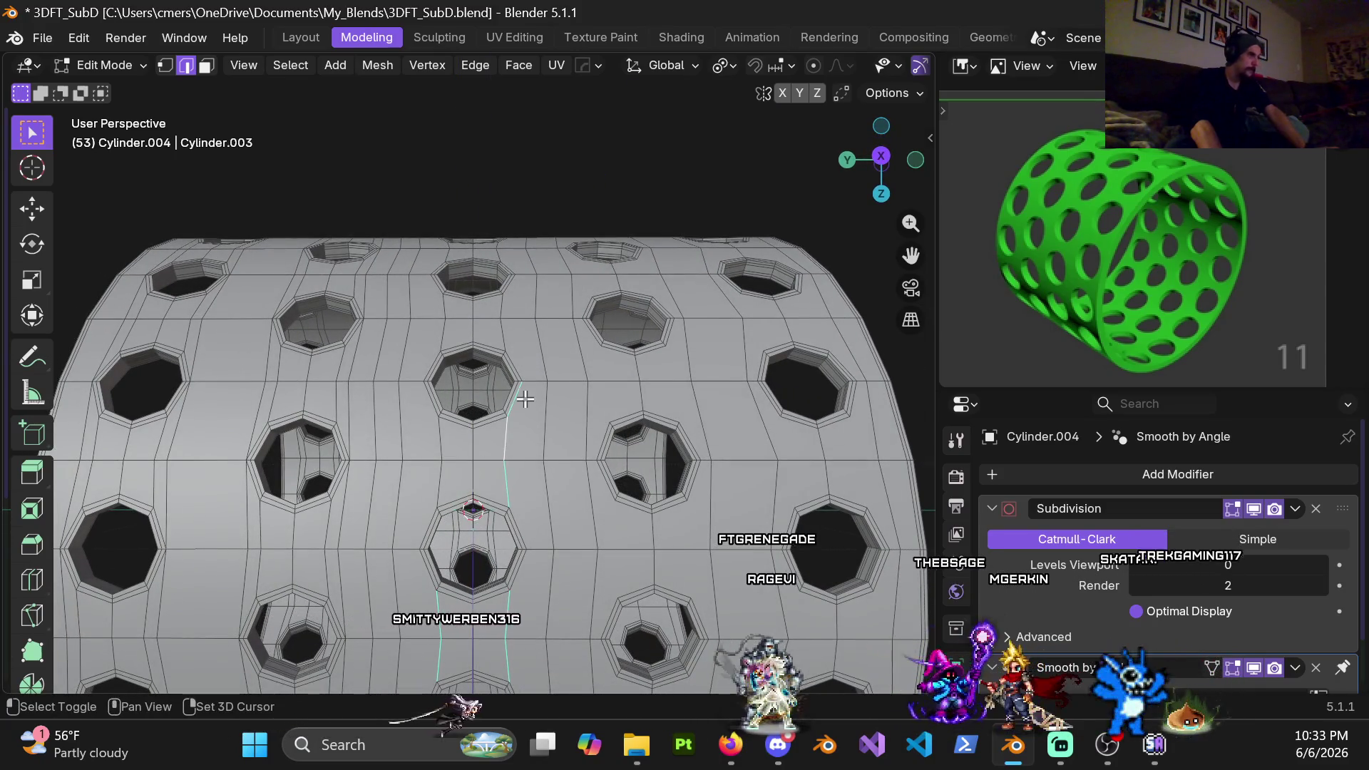
pyautogui.moveTo(504, 377); pyautogui.dragTo(475, 412, button='middle')
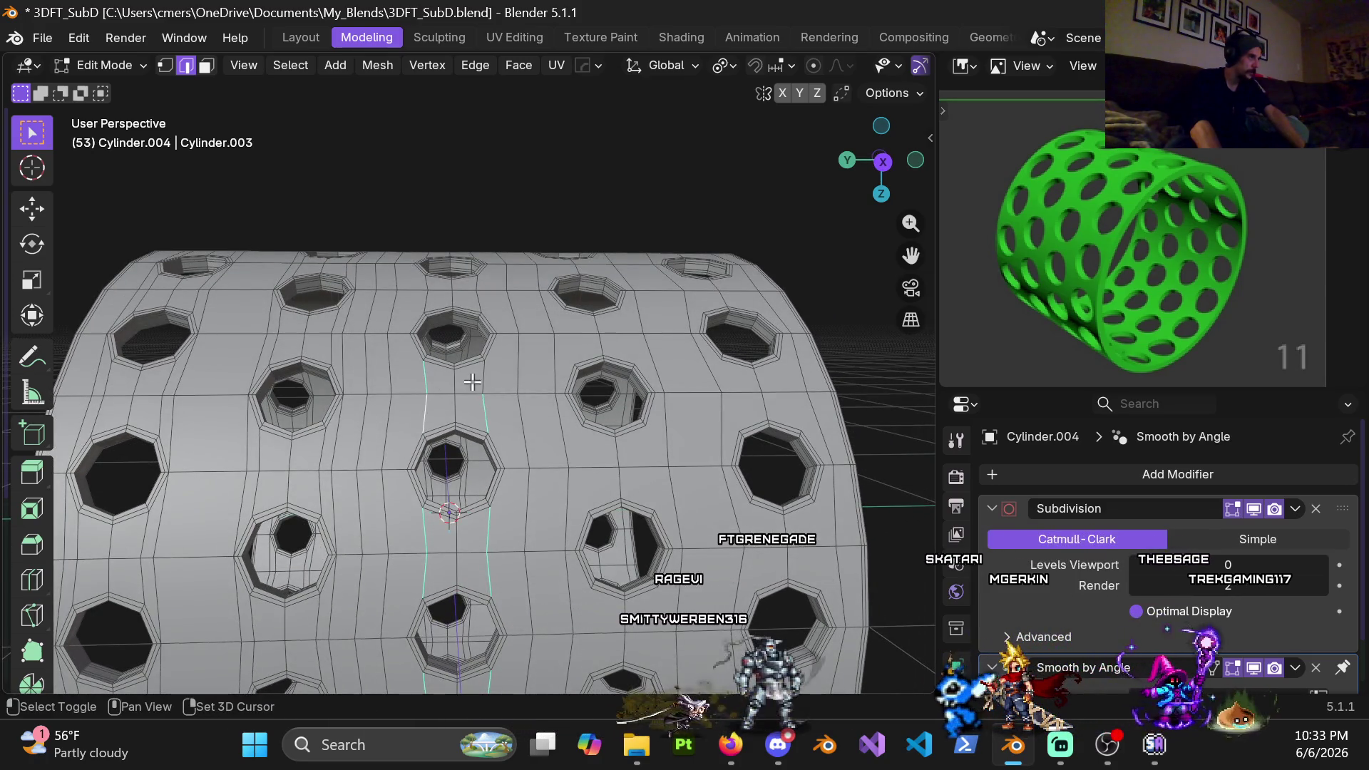
pyautogui.moveTo(485, 362); pyautogui.dragTo(483, 388, button='middle')
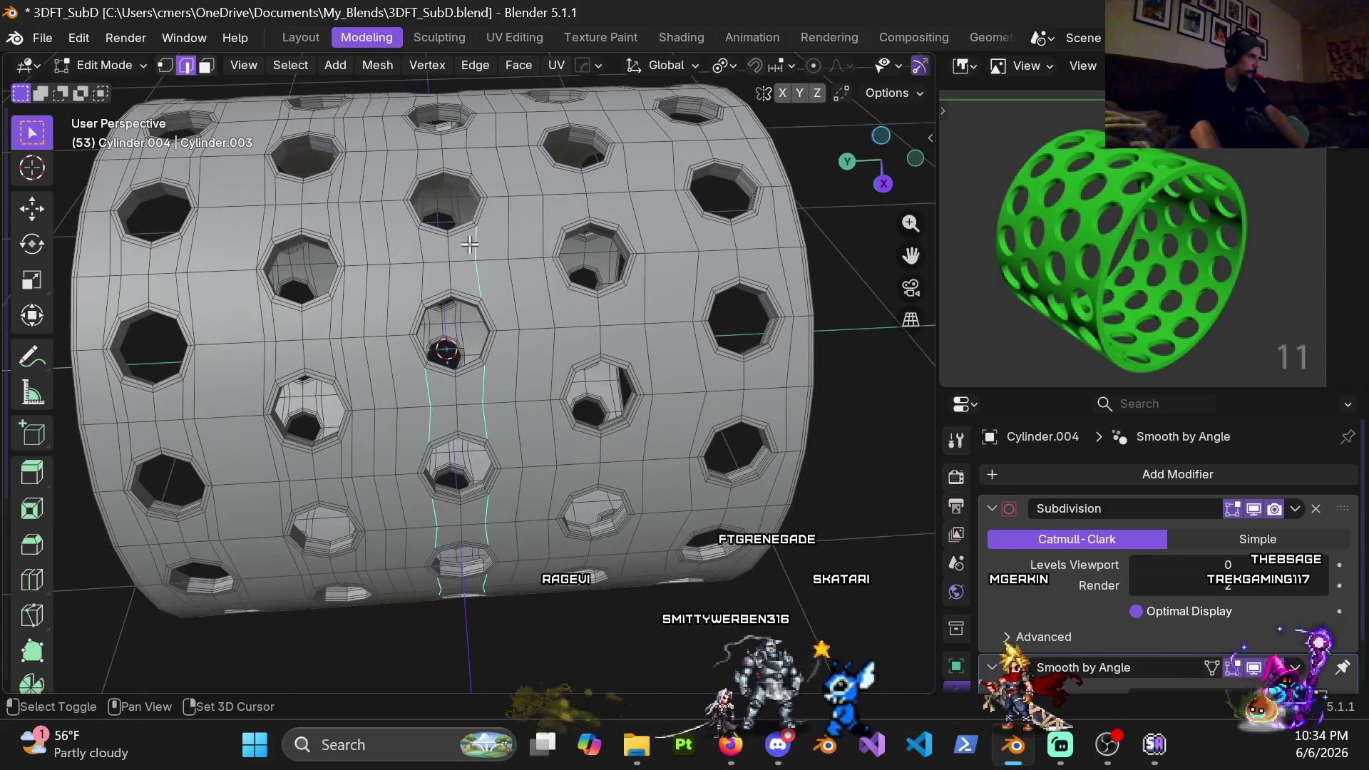
pyautogui.keyDown('shift'); pyautogui.moveTo(467, 207); pyautogui.dragTo(518, 345, button='middle'); pyautogui.keyUp('shift')
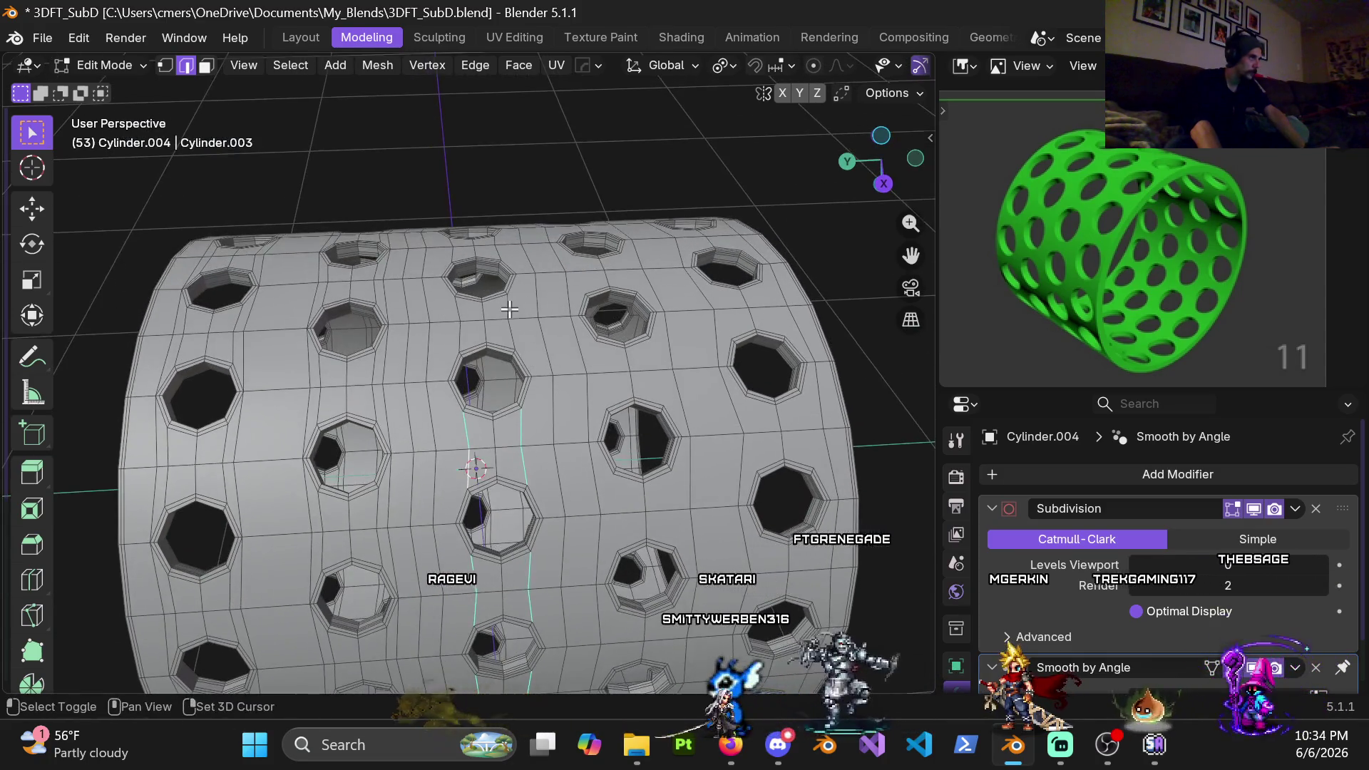
pyautogui.moveTo(491, 283)
pyautogui.mouseDown(button='middle')
pyautogui.moveTo(498, 272)
pyautogui.moveTo(557, 320)
pyautogui.mouseUp(button='middle')
pyautogui.scroll(3, 498, 267)
pyautogui.scroll(5, 503, 263)
pyautogui.scroll(-4, 504, 262)
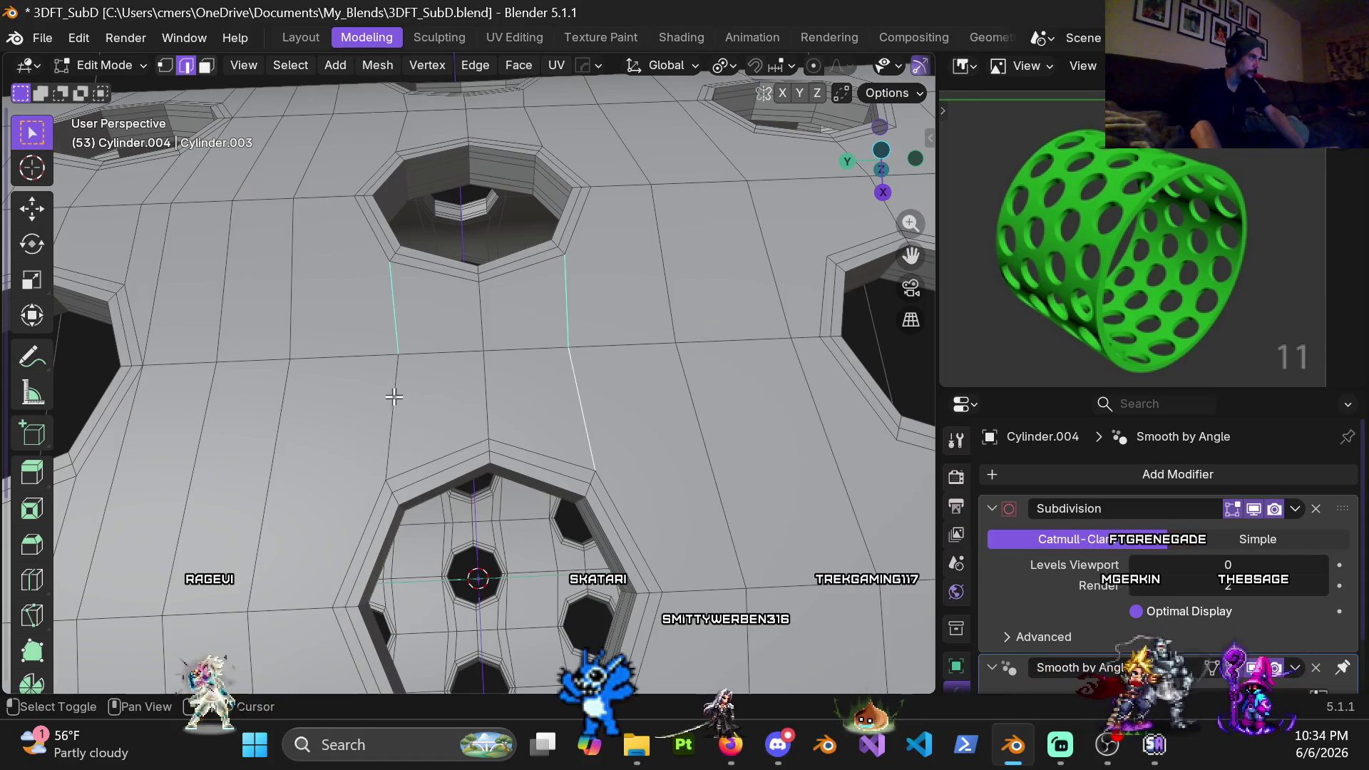
pyautogui.scroll(-4, 394, 397)
# Dissolve the selected vertical edge loop between the holes and inspect the result
pyautogui.keyDown('shift'); pyautogui.moveTo(394, 397); pyautogui.dragTo(516, 458, button='middle'); pyautogui.keyUp('shift')
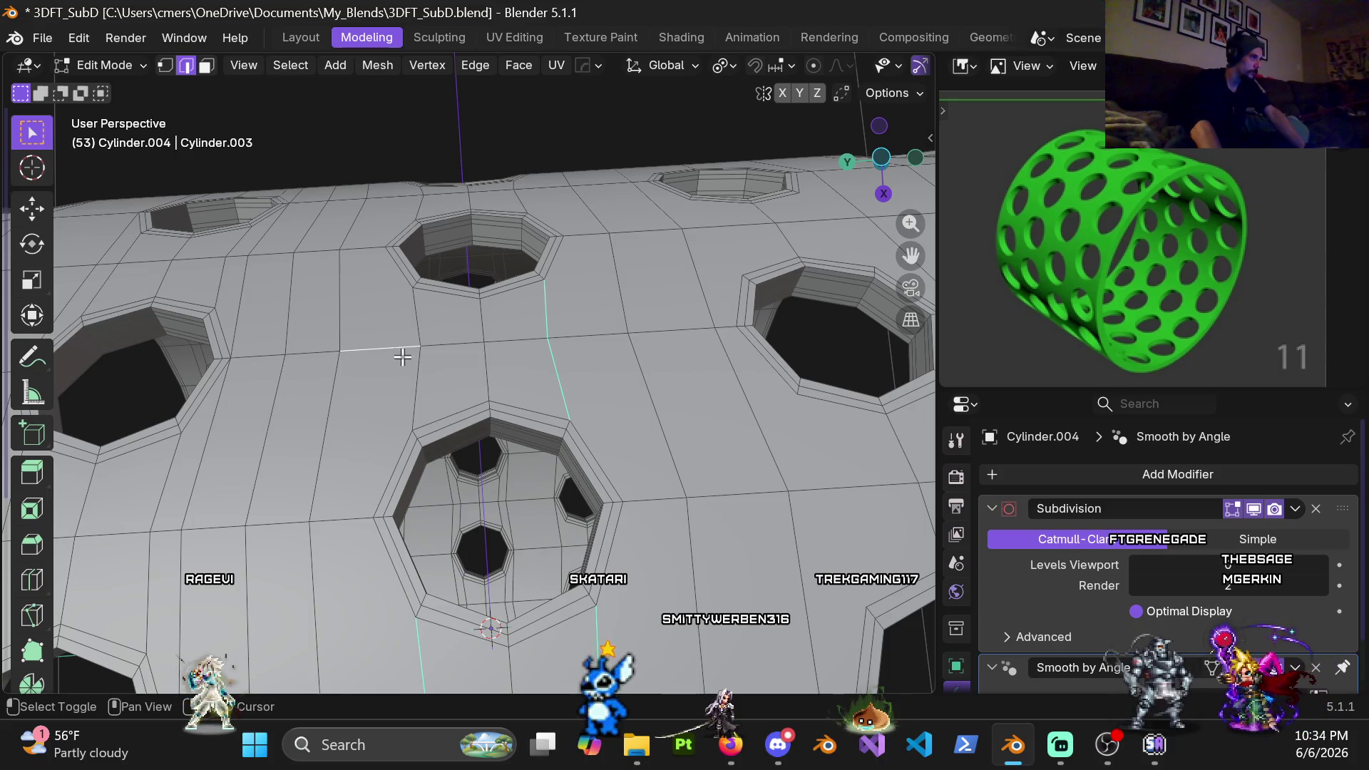
pyautogui.moveTo(407, 382)
pyautogui.mouseDown(button='middle')
pyautogui.moveTo(552, 389)
pyautogui.moveTo(516, 328)
pyautogui.mouseUp(button='middle')
pyautogui.scroll(4, 516, 329)
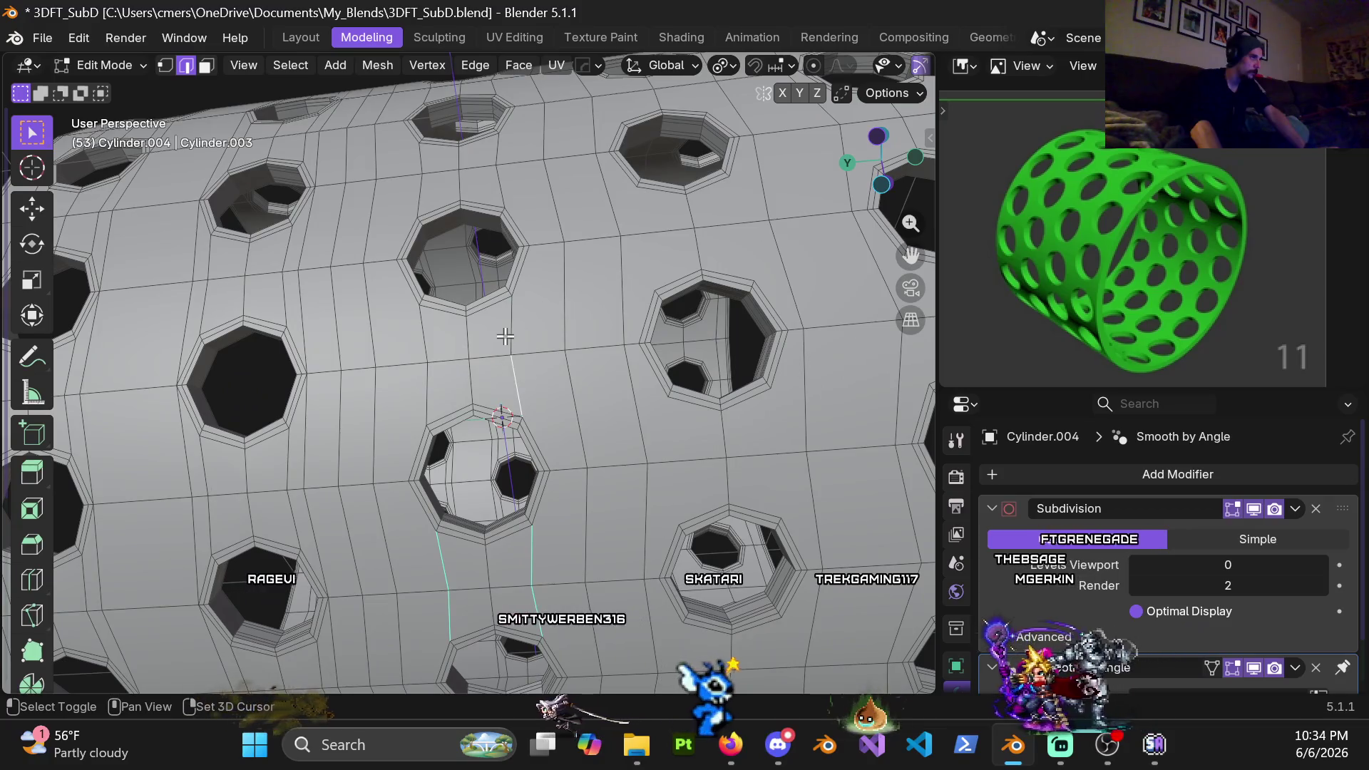
pyautogui.moveTo(411, 343); pyautogui.dragTo(507, 266, button='middle')
pyautogui.scroll(-2, 507, 266)
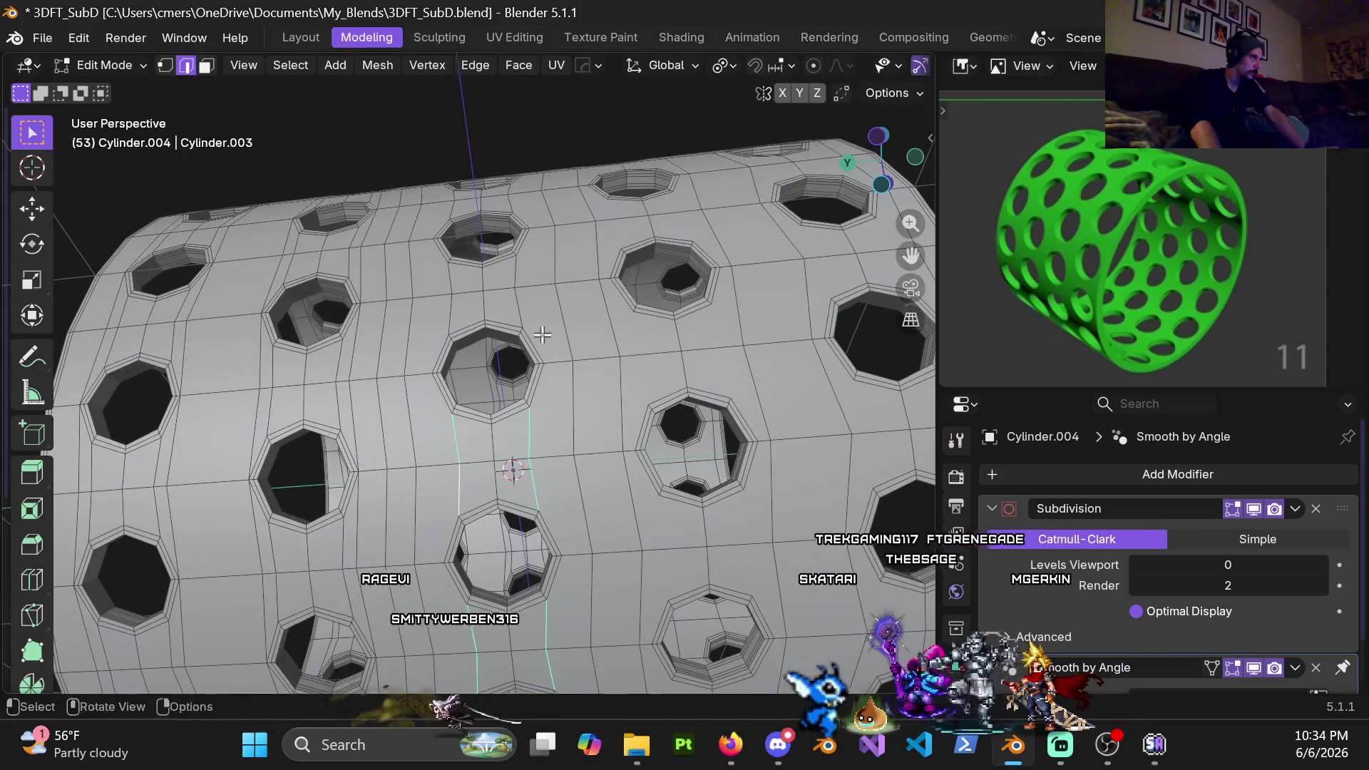
pyautogui.moveTo(450, 299)
pyautogui.mouseDown(button='middle')
pyautogui.moveTo(492, 501)
pyautogui.moveTo(373, 361)
pyautogui.mouseUp(button='middle')
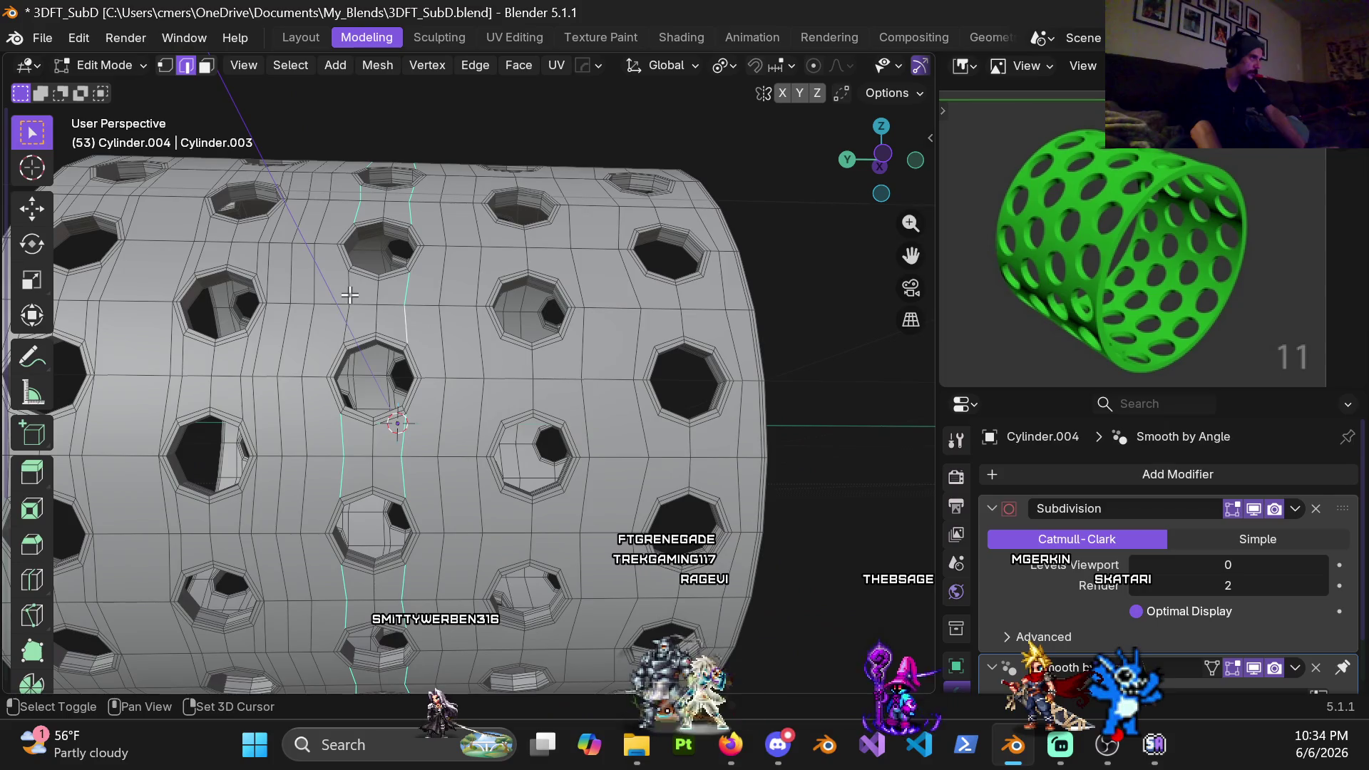
pyautogui.press('x')
pyautogui.click(414, 323)
pyautogui.moveTo(414, 326)
pyautogui.mouseDown(button='middle')
pyautogui.moveTo(319, 348)
pyautogui.moveTo(323, 372)
pyautogui.moveTo(918, 317)
pyautogui.moveTo(524, 403)
pyautogui.mouseUp(button='middle')
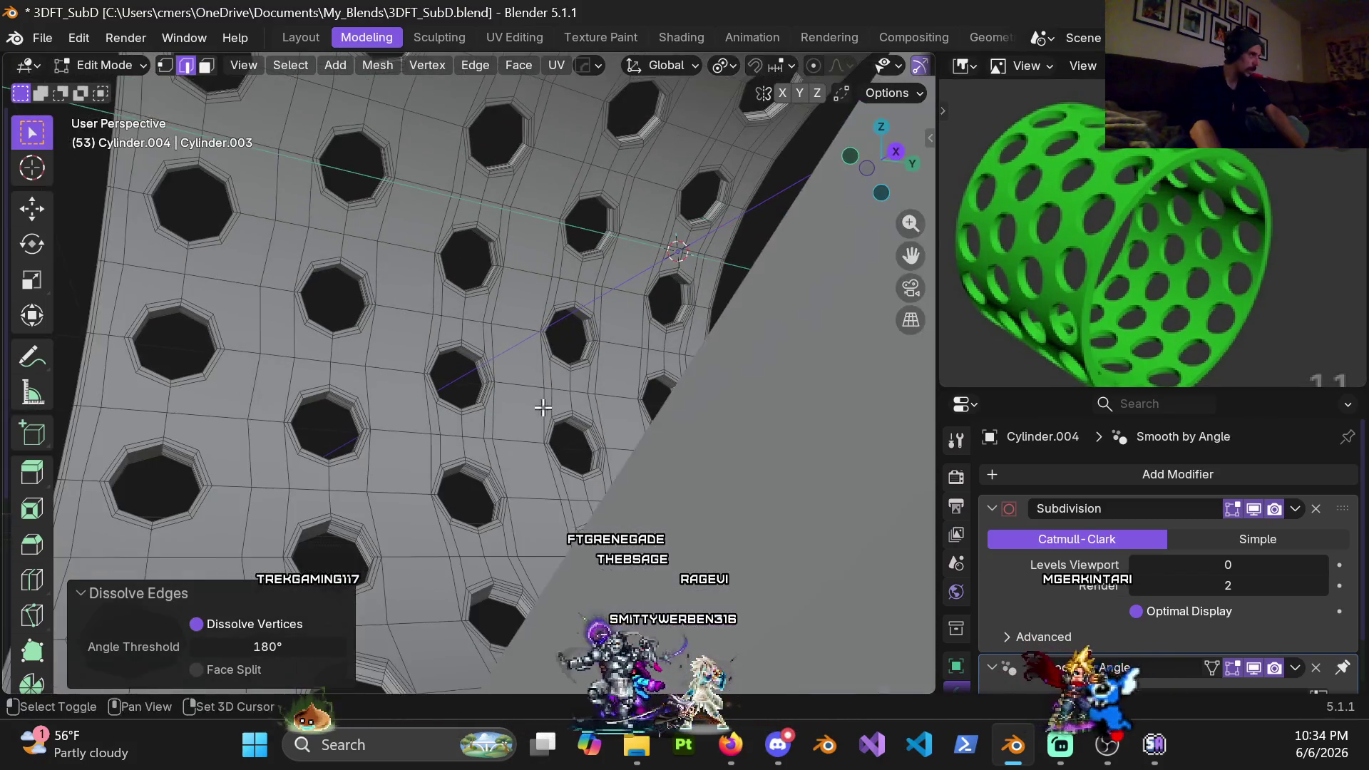
pyautogui.scroll(-2, 524, 404)
pyautogui.scroll(3, 359, 377)
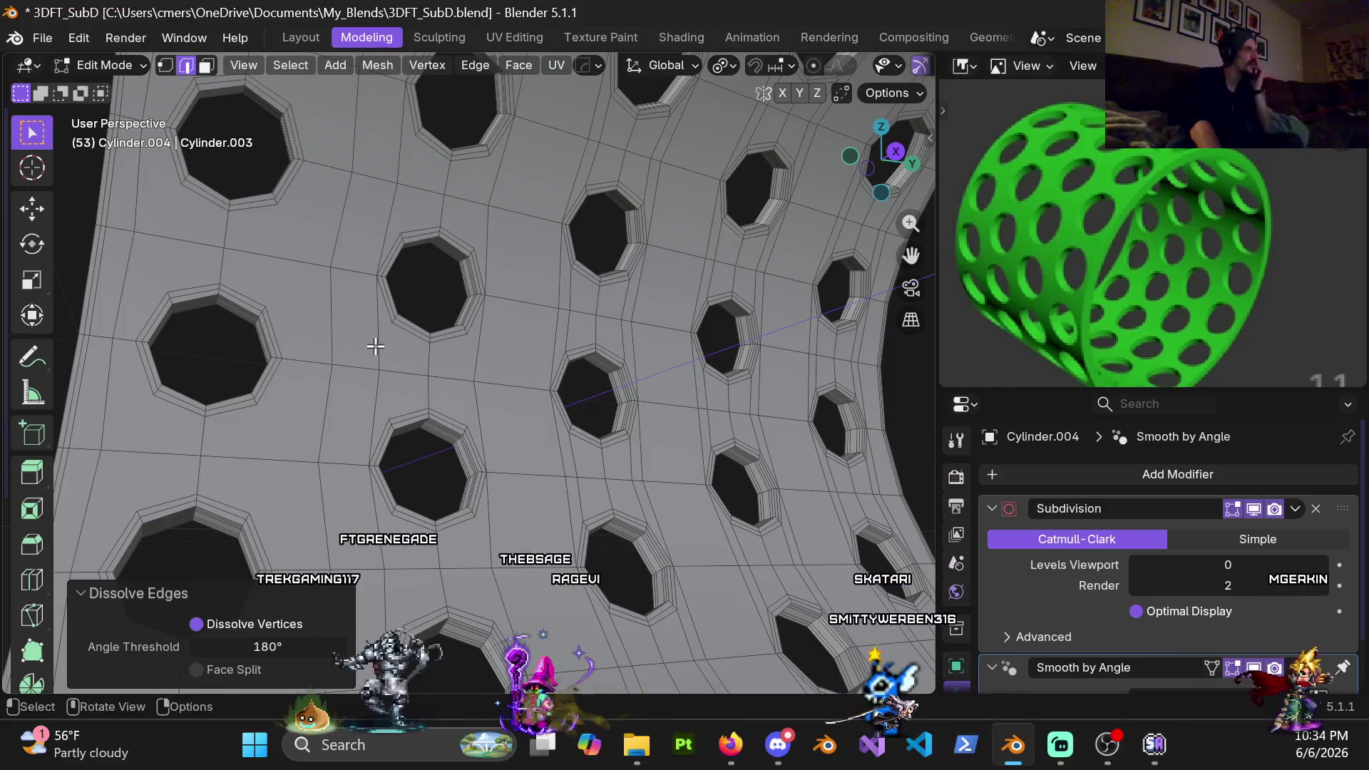
pyautogui.scroll(-2, 374, 346)
pyautogui.scroll(-2, 380, 348)
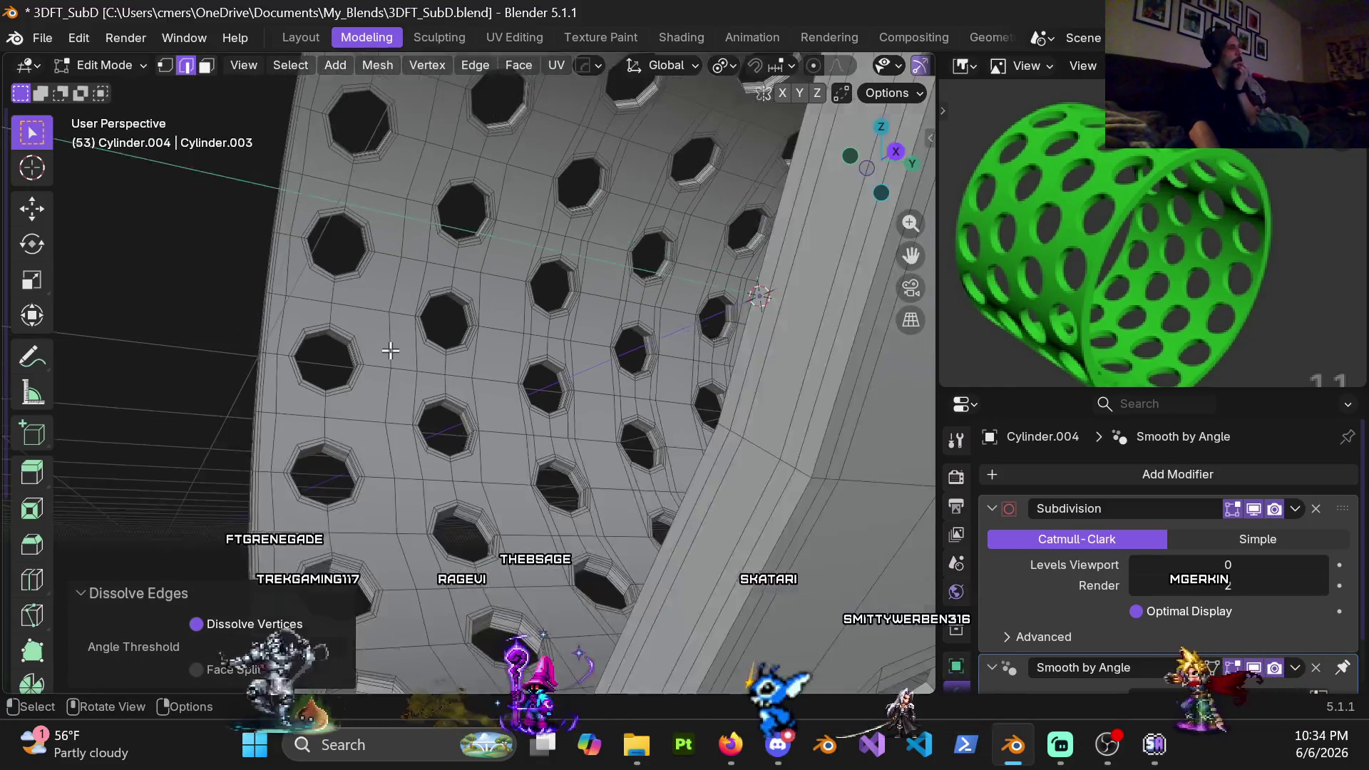
pyautogui.scroll(-1, 386, 349)
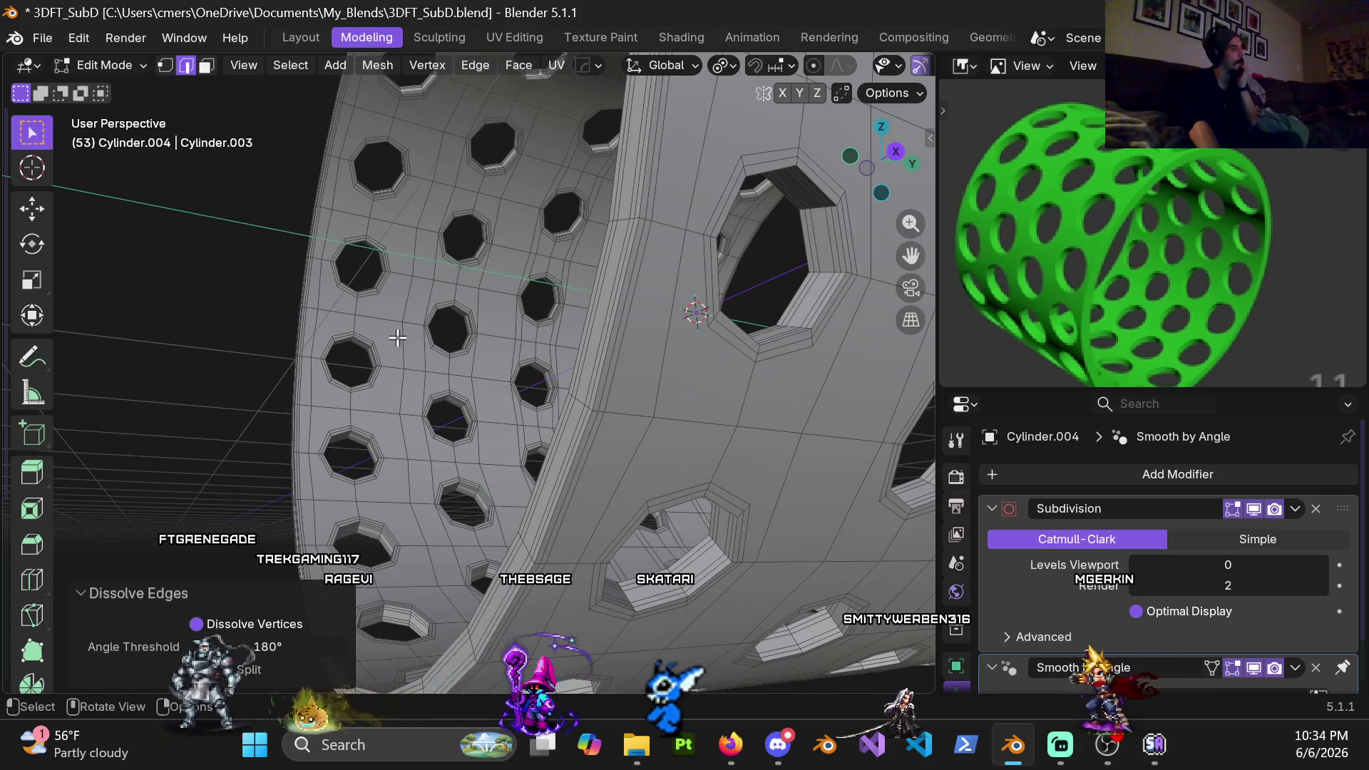
pyautogui.moveTo(434, 346); pyautogui.dragTo(504, 403, button='middle')
pyautogui.scroll(2, 483, 404)
pyautogui.scroll(2, 499, 407)
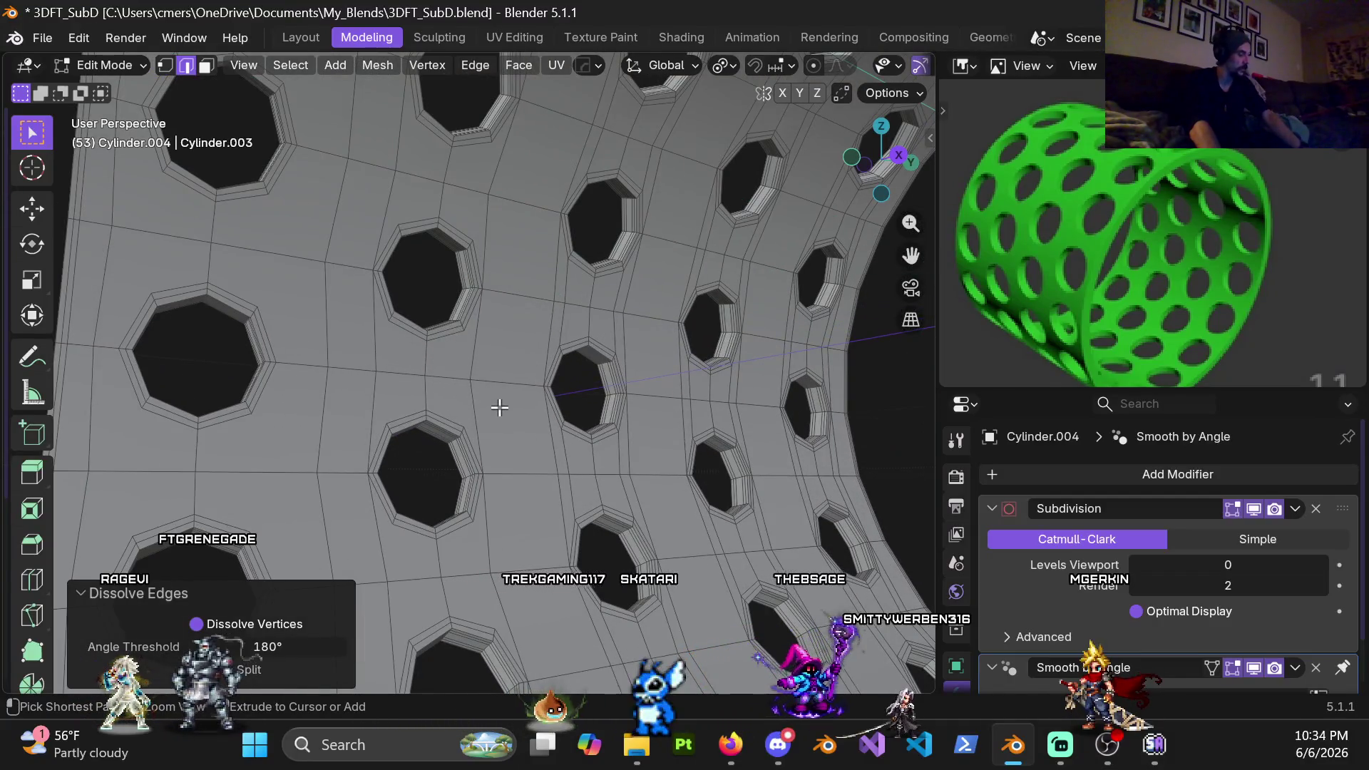
# Cut two new centred vertical edge loops between the hole columns with Ctrl+R
pyautogui.hotkey('ctrl', 'r')
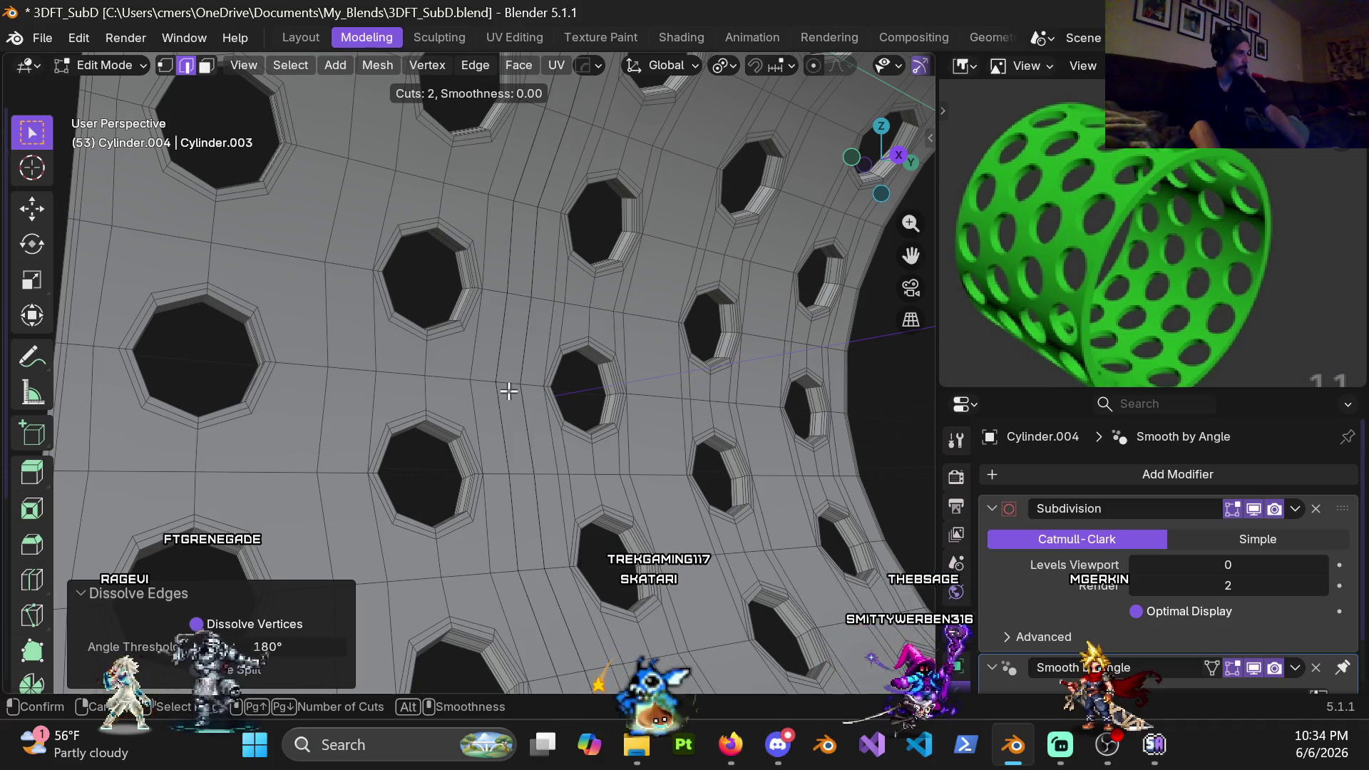
pyautogui.click(509, 391)
pyautogui.moveTo(509, 391)
pyautogui.mouseDown(button='middle')
pyautogui.moveTo(666, 397)
pyautogui.moveTo(501, 372)
pyautogui.mouseUp(button='middle')
pyautogui.hotkey('ctrl', 'r')
pyautogui.press('Escape')
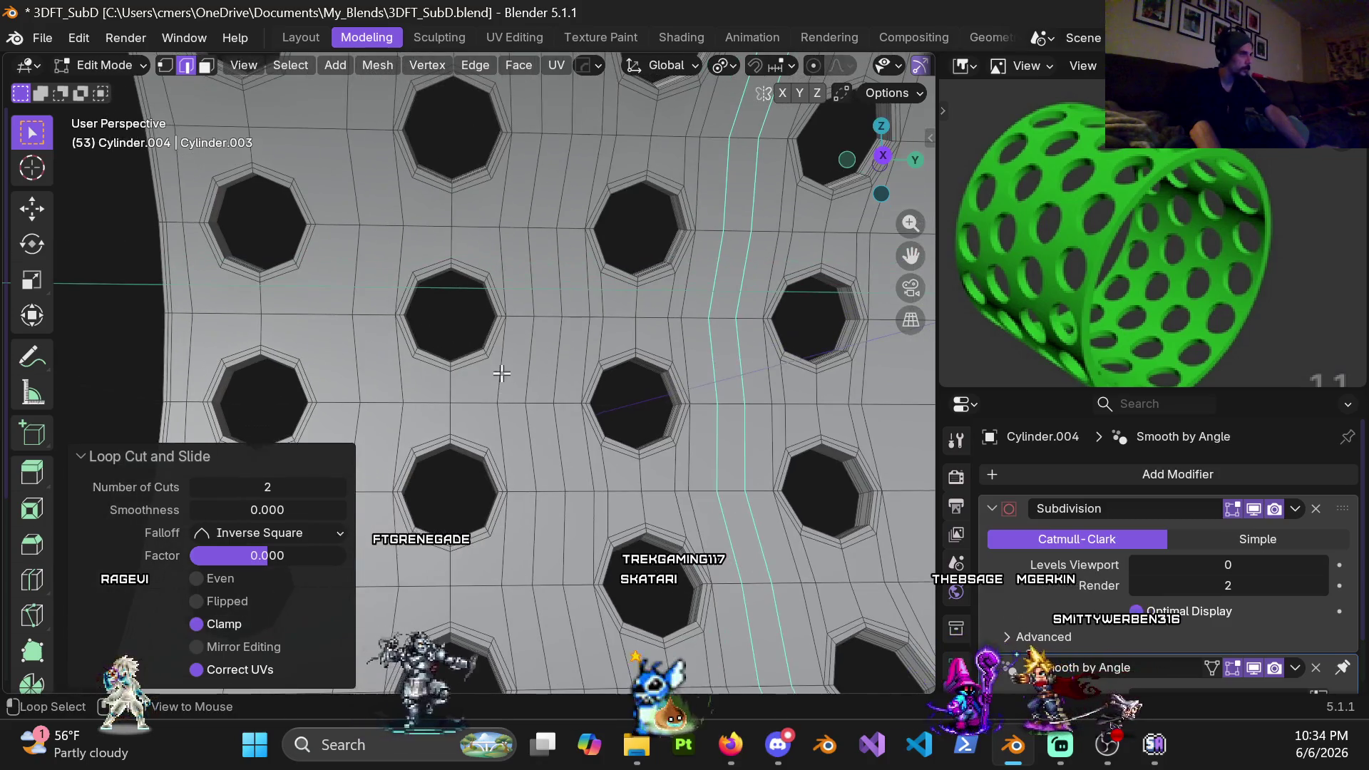
pyautogui.keyDown('alt'); pyautogui.click(501, 372); pyautogui.keyUp('alt')
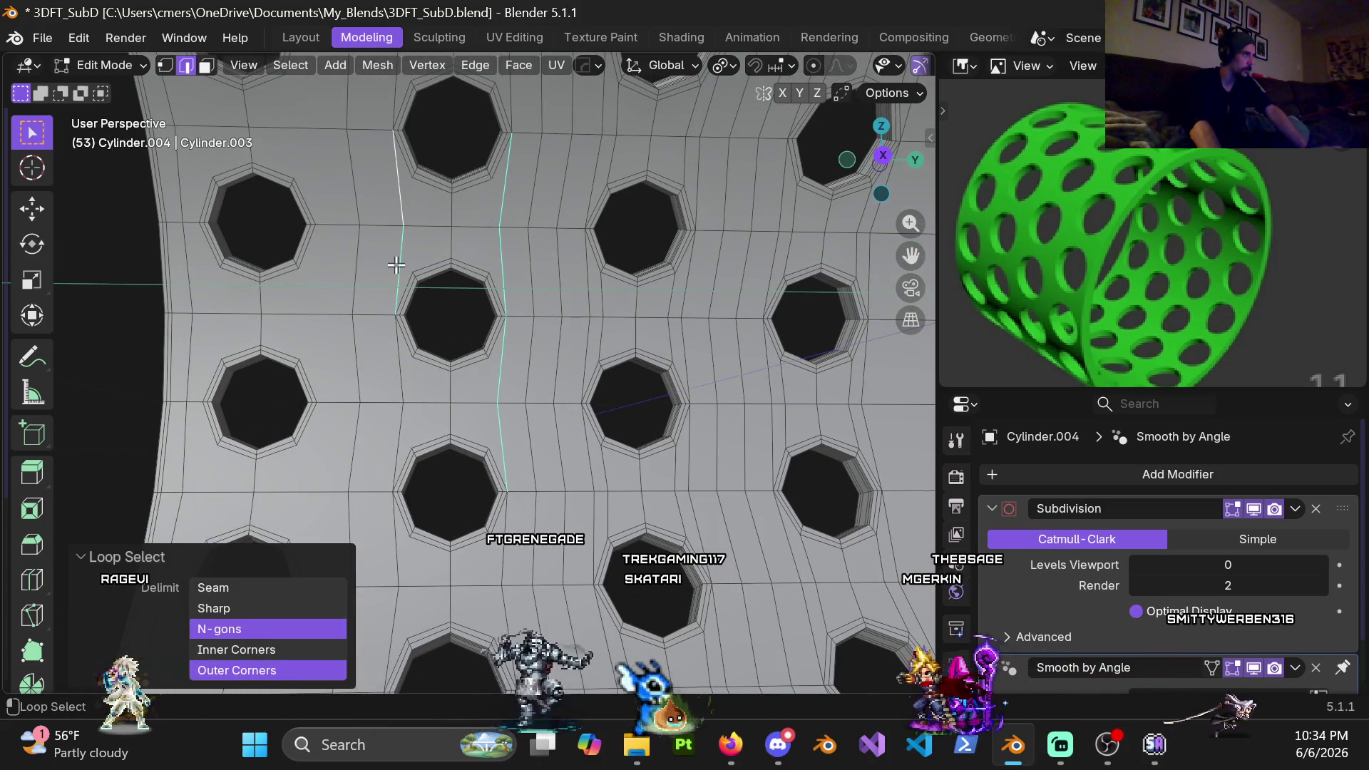
# Select the two vertical edge loops beside the hole column, swapping to the one further right
pyautogui.keyDown('alt'); pyautogui.keyDown('shift'); pyautogui.click(405, 493); pyautogui.keyUp('shift'); pyautogui.keyUp('alt')
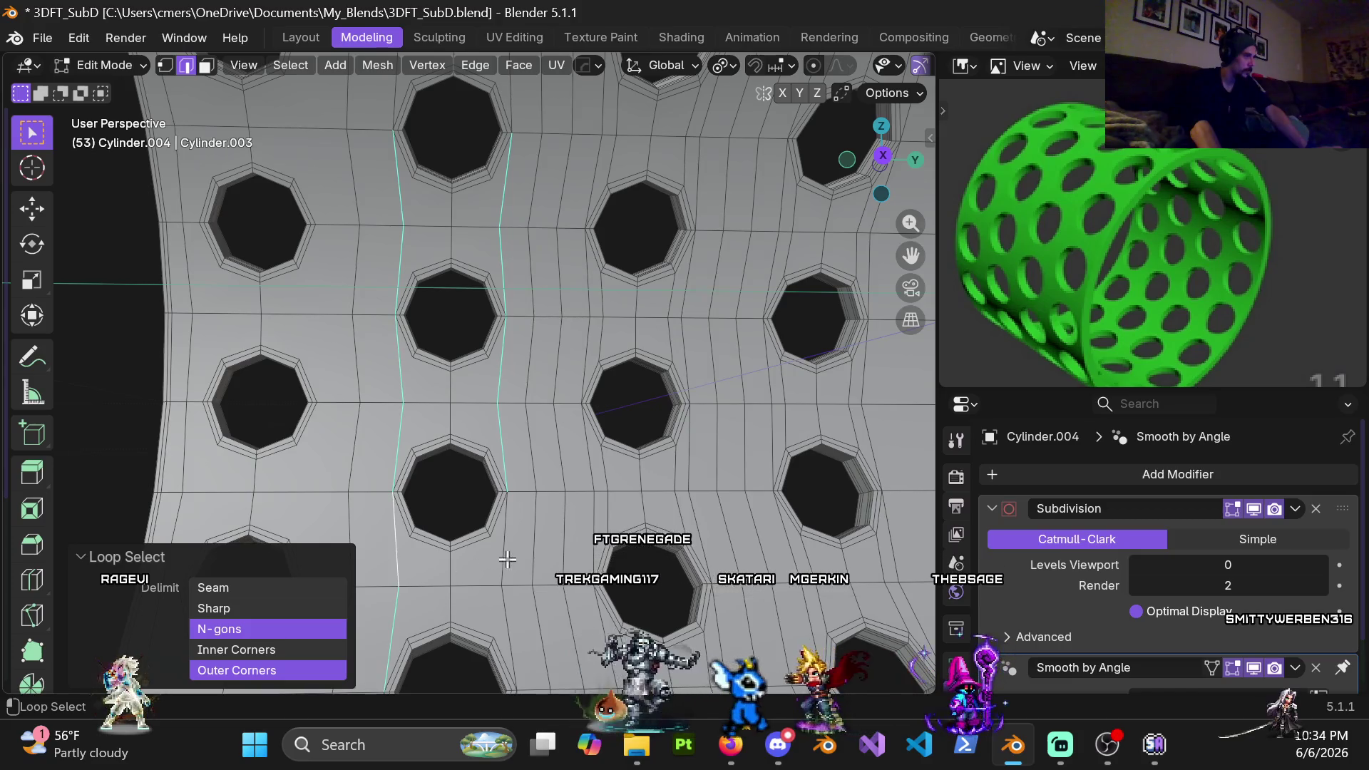
pyautogui.keyDown('shift'); pyautogui.moveTo(492, 335); pyautogui.dragTo(507, 502, button='middle'); pyautogui.keyUp('shift')
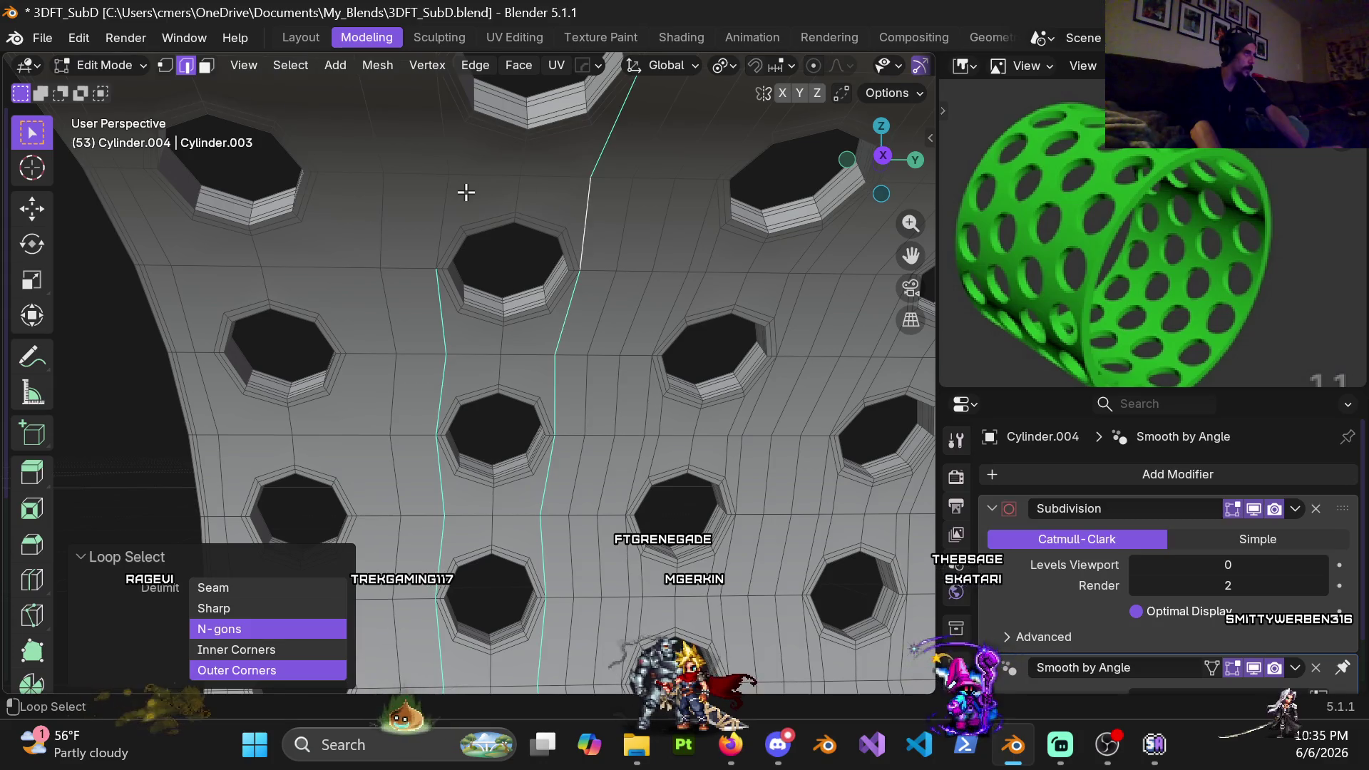
pyautogui.moveTo(443, 214)
pyautogui.mouseDown(button='middle')
pyautogui.moveTo(518, 216)
pyautogui.moveTo(536, 137)
pyautogui.mouseUp(button='middle')
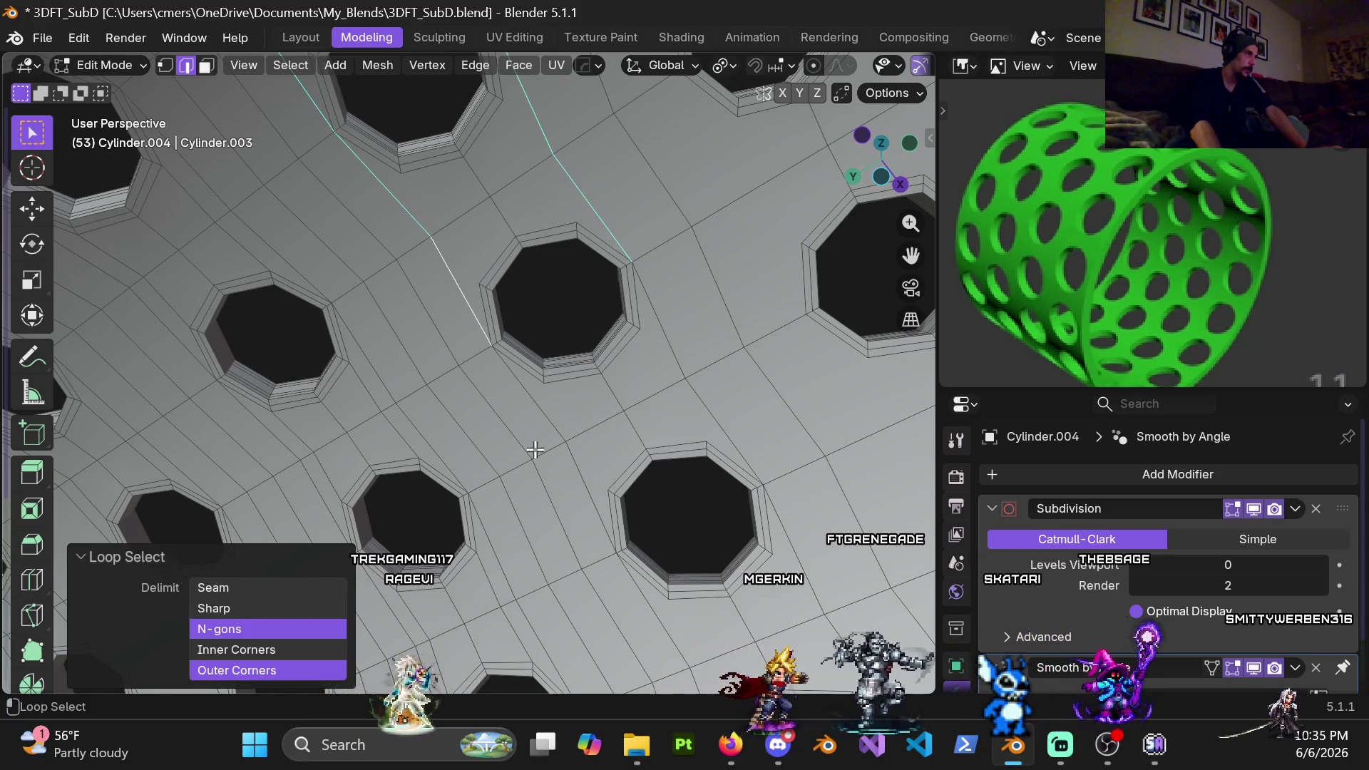
pyautogui.keyDown('ctrl'); pyautogui.click(555, 412); pyautogui.keyUp('ctrl')
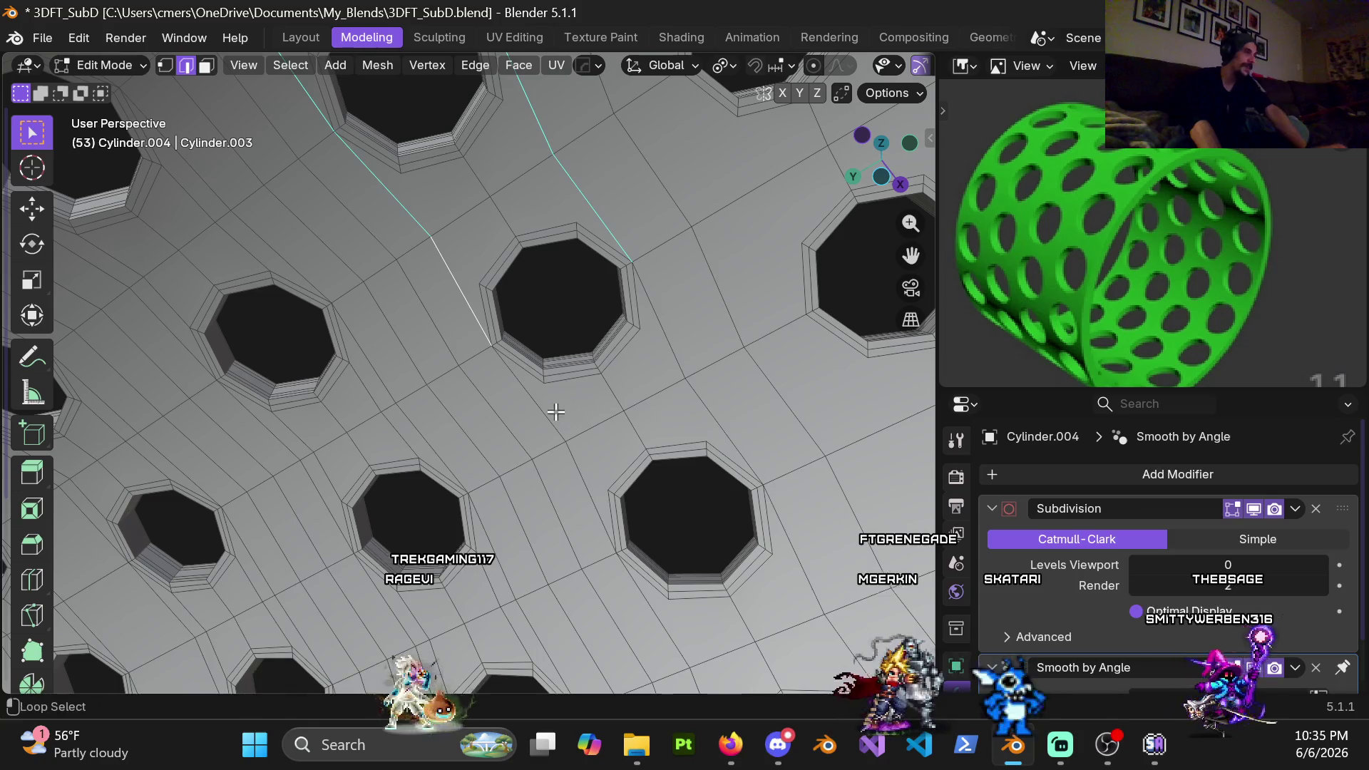
pyautogui.moveTo(668, 336); pyautogui.dragTo(633, 366, button='middle')
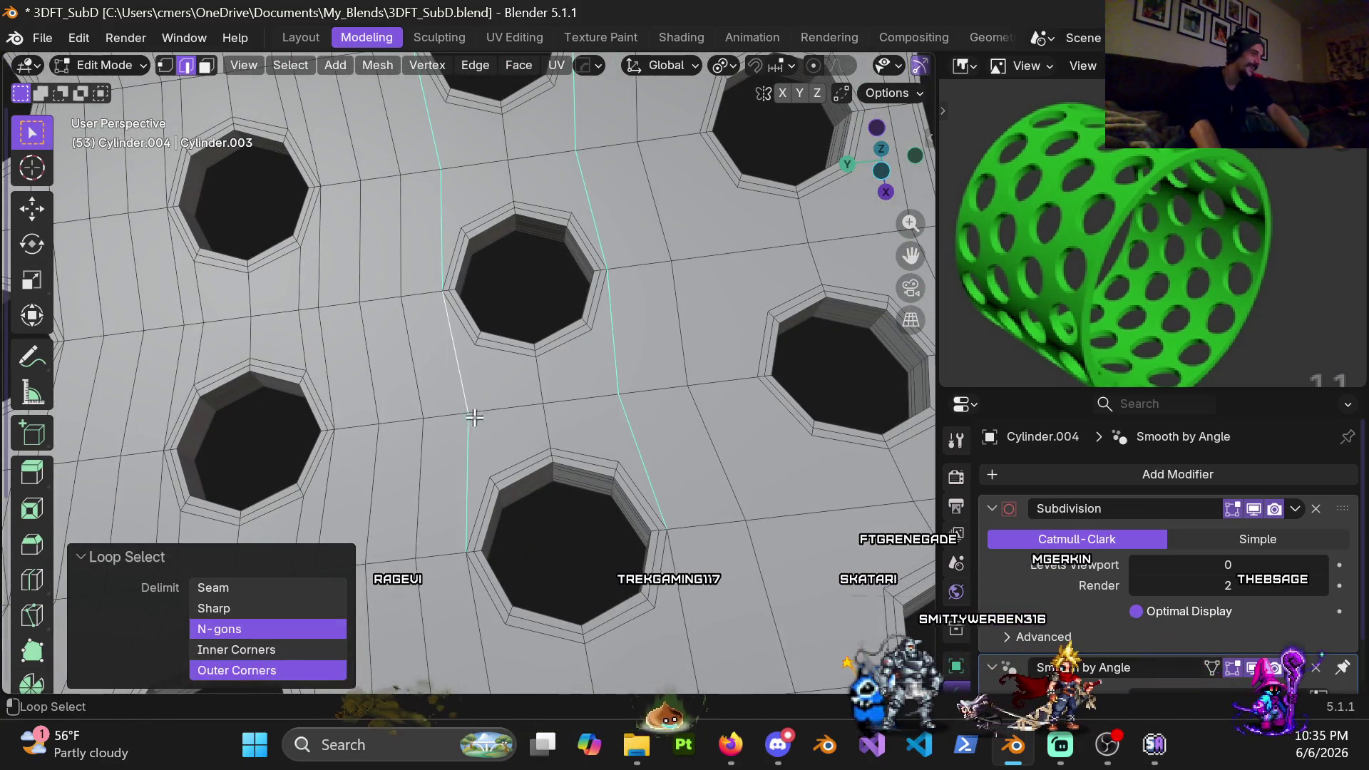
pyautogui.moveTo(675, 532)
pyautogui.mouseDown(button='middle')
pyautogui.moveTo(546, 550)
pyautogui.moveTo(649, 508)
pyautogui.moveTo(506, 223)
pyautogui.moveTo(375, 257)
pyautogui.mouseUp(button='middle')
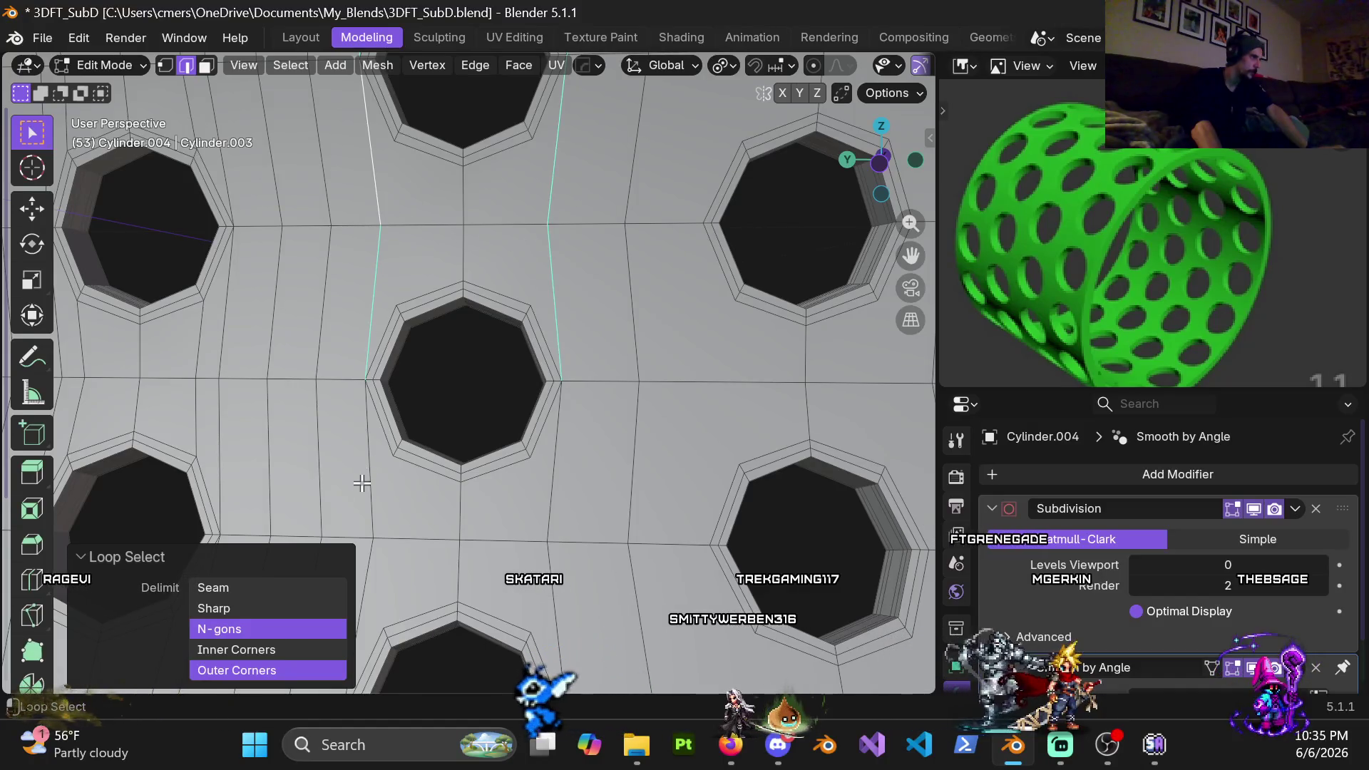
pyautogui.moveTo(541, 494); pyautogui.dragTo(511, 447, button='middle')
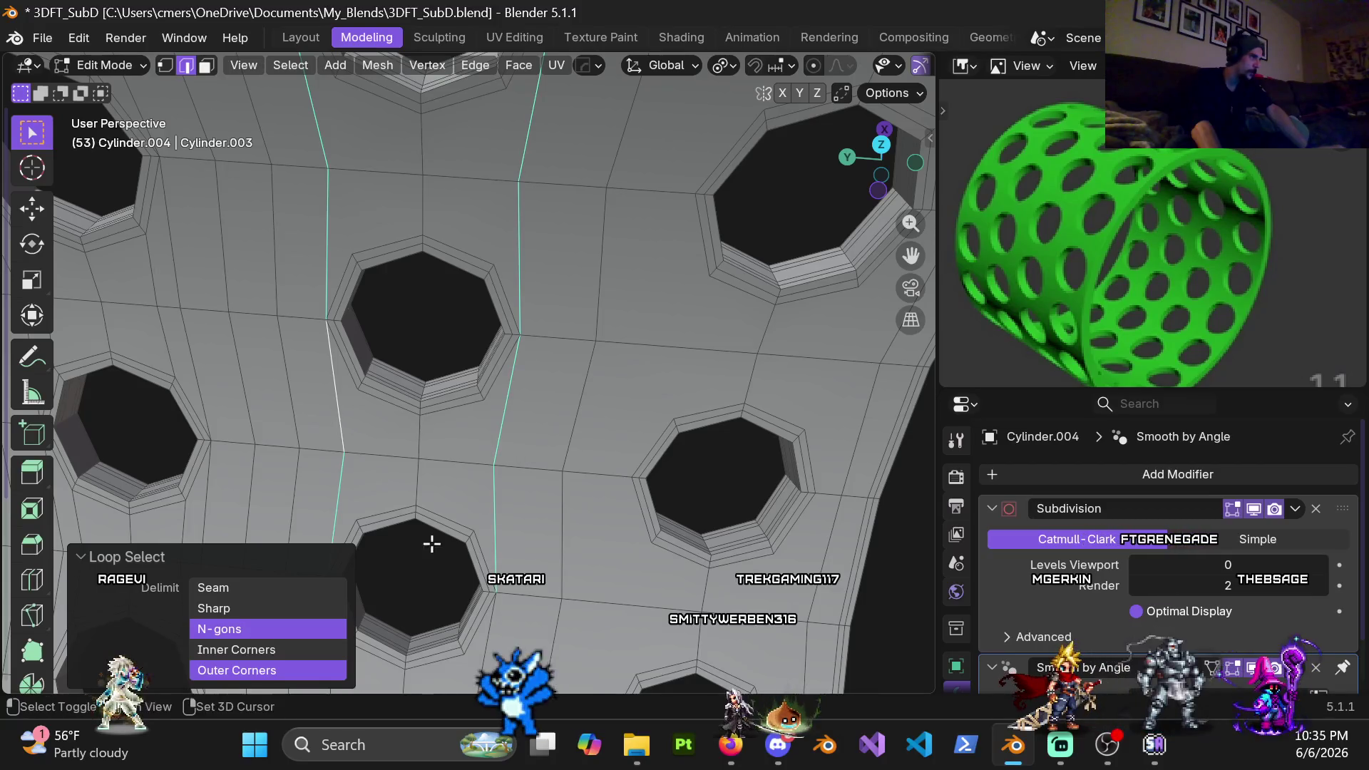
pyautogui.moveTo(432, 543); pyautogui.dragTo(497, 237, button='middle')
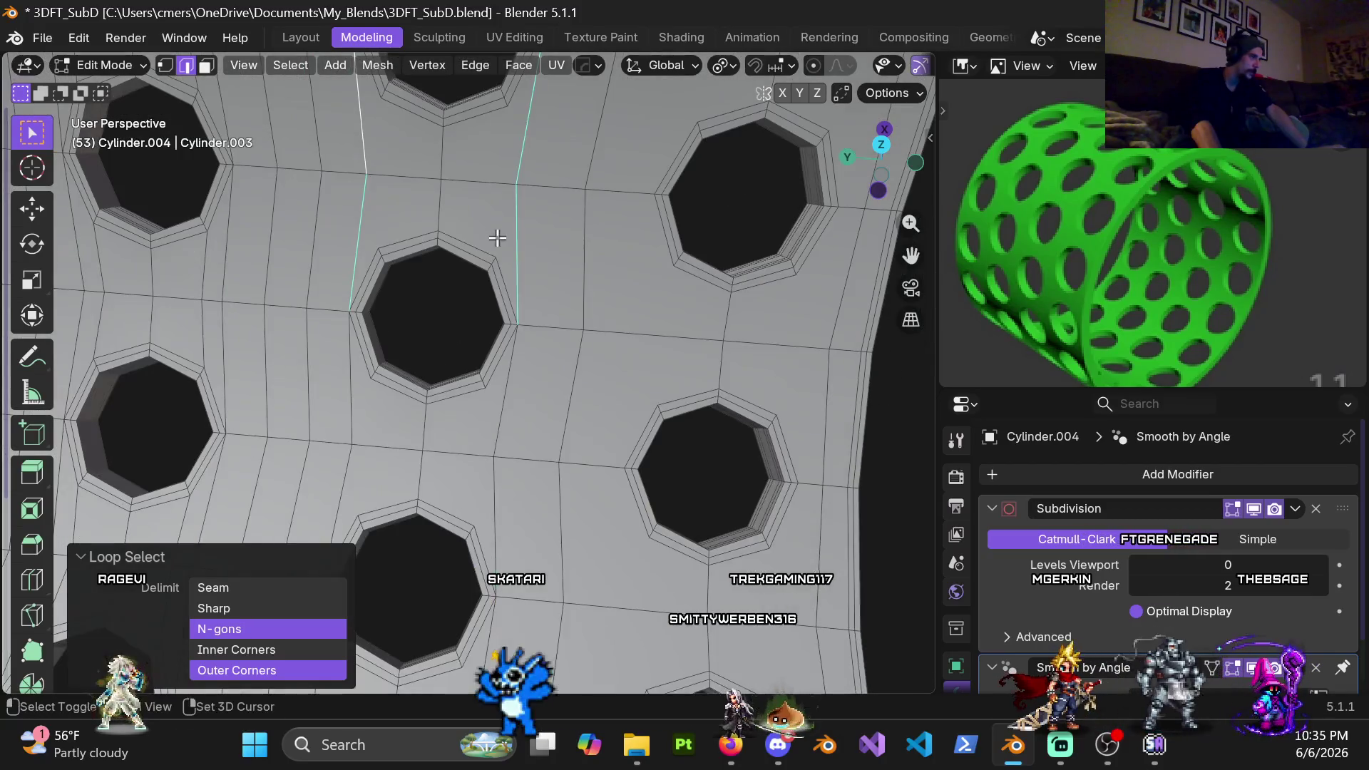
pyautogui.keyDown('alt'); pyautogui.click(498, 425); pyautogui.keyUp('alt')
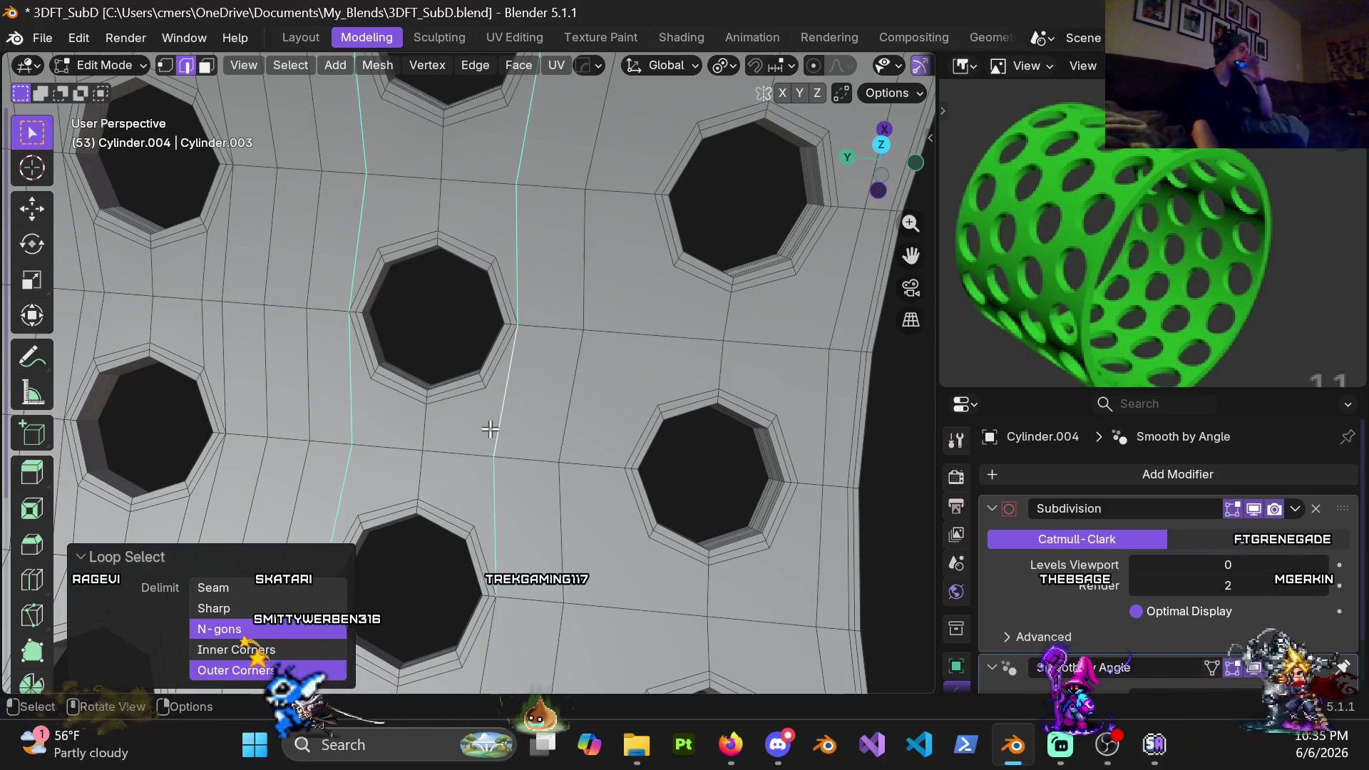
# Dissolve the two selected vertical edge loops and orbit to inspect the cylinder wall
pyautogui.moveTo(467, 524); pyautogui.dragTo(553, 312, button='middle')
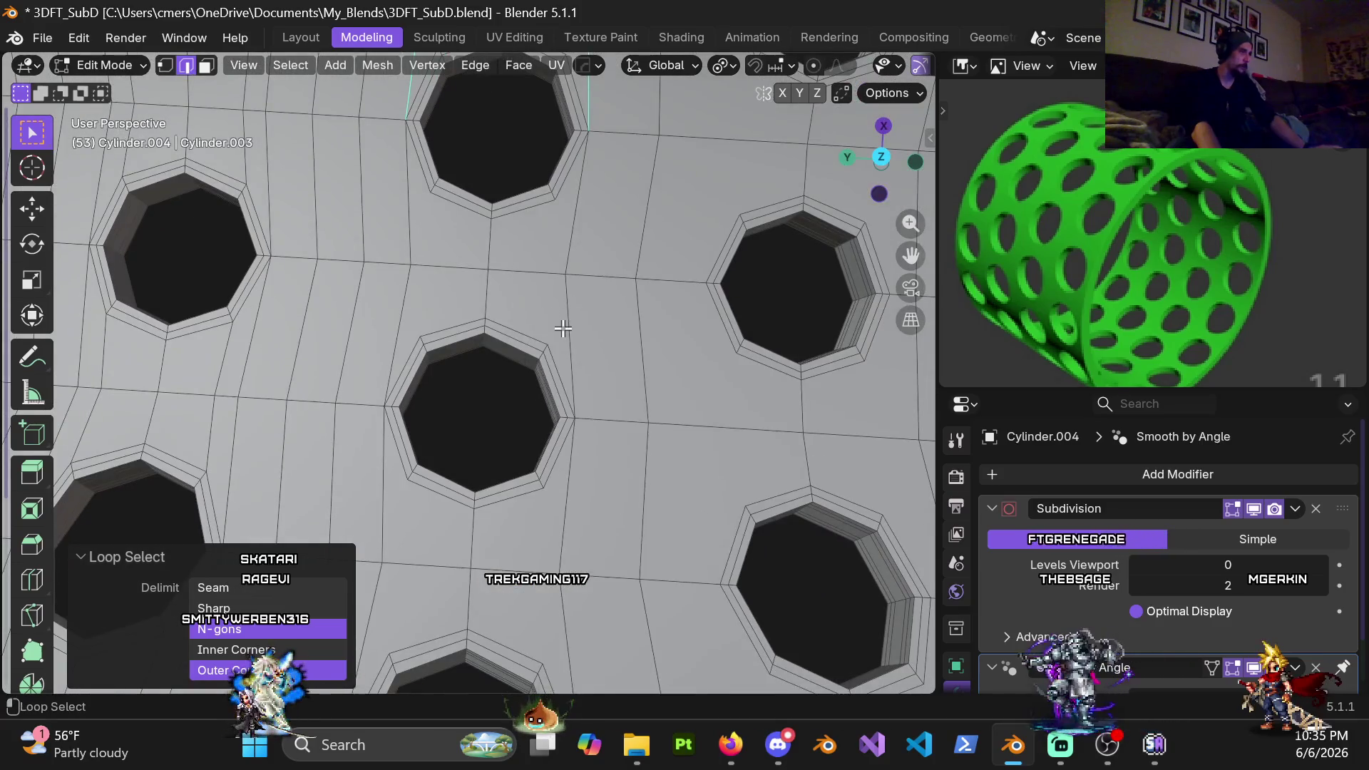
pyautogui.moveTo(421, 245); pyautogui.dragTo(406, 441, button='middle')
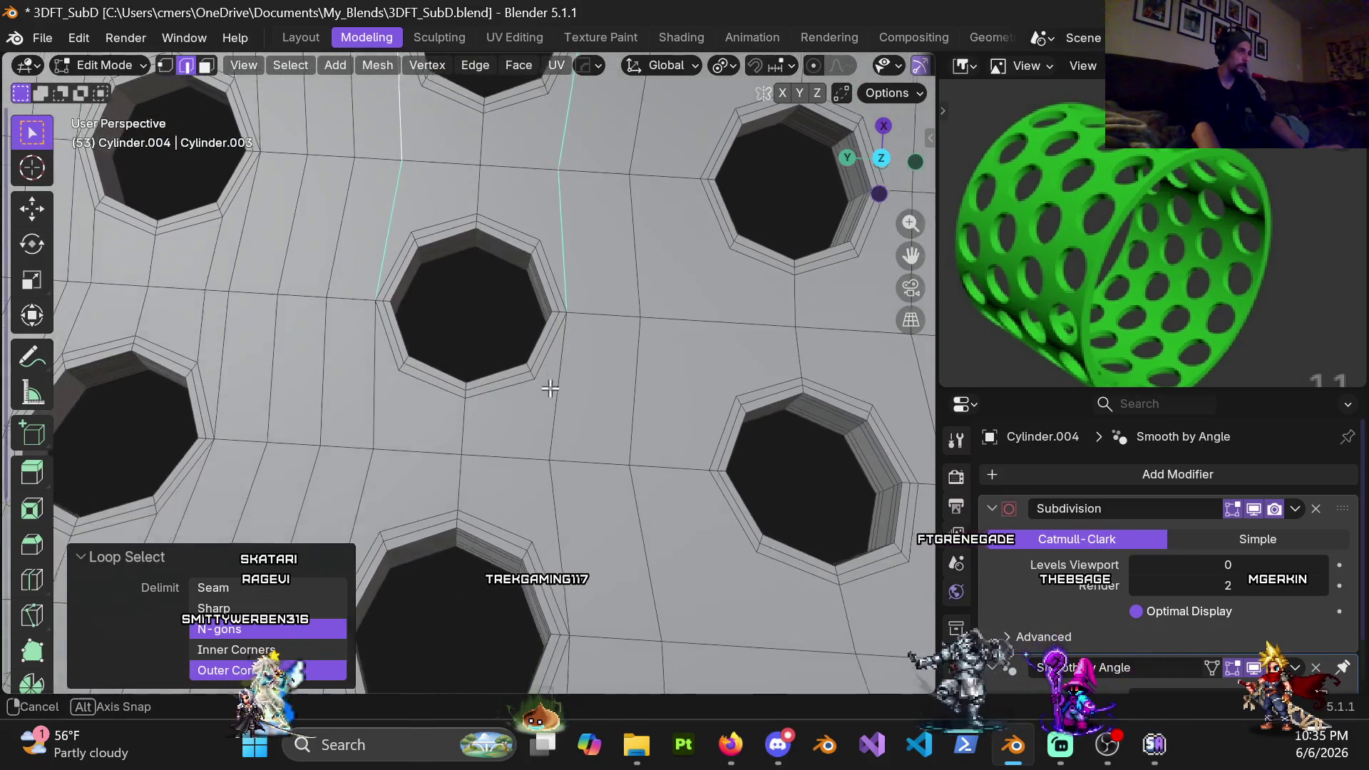
pyautogui.moveTo(406, 504)
pyautogui.mouseDown(button='middle')
pyautogui.moveTo(482, 528)
pyautogui.moveTo(359, 398)
pyautogui.mouseUp(button='middle')
pyautogui.press('x')
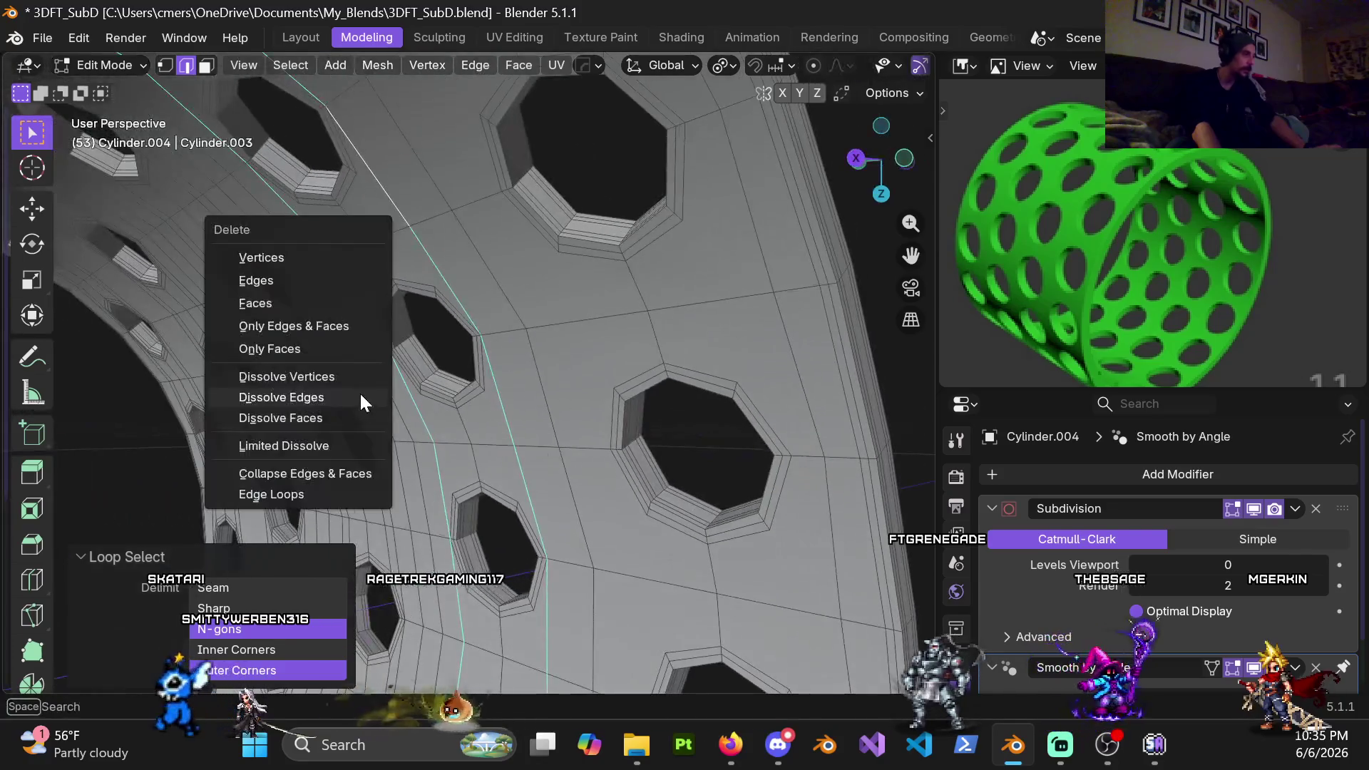
pyautogui.click(348, 396)
pyautogui.moveTo(349, 397)
pyautogui.mouseDown(button='middle')
pyautogui.moveTo(701, 355)
pyautogui.moveTo(516, 395)
pyautogui.mouseUp(button='middle')
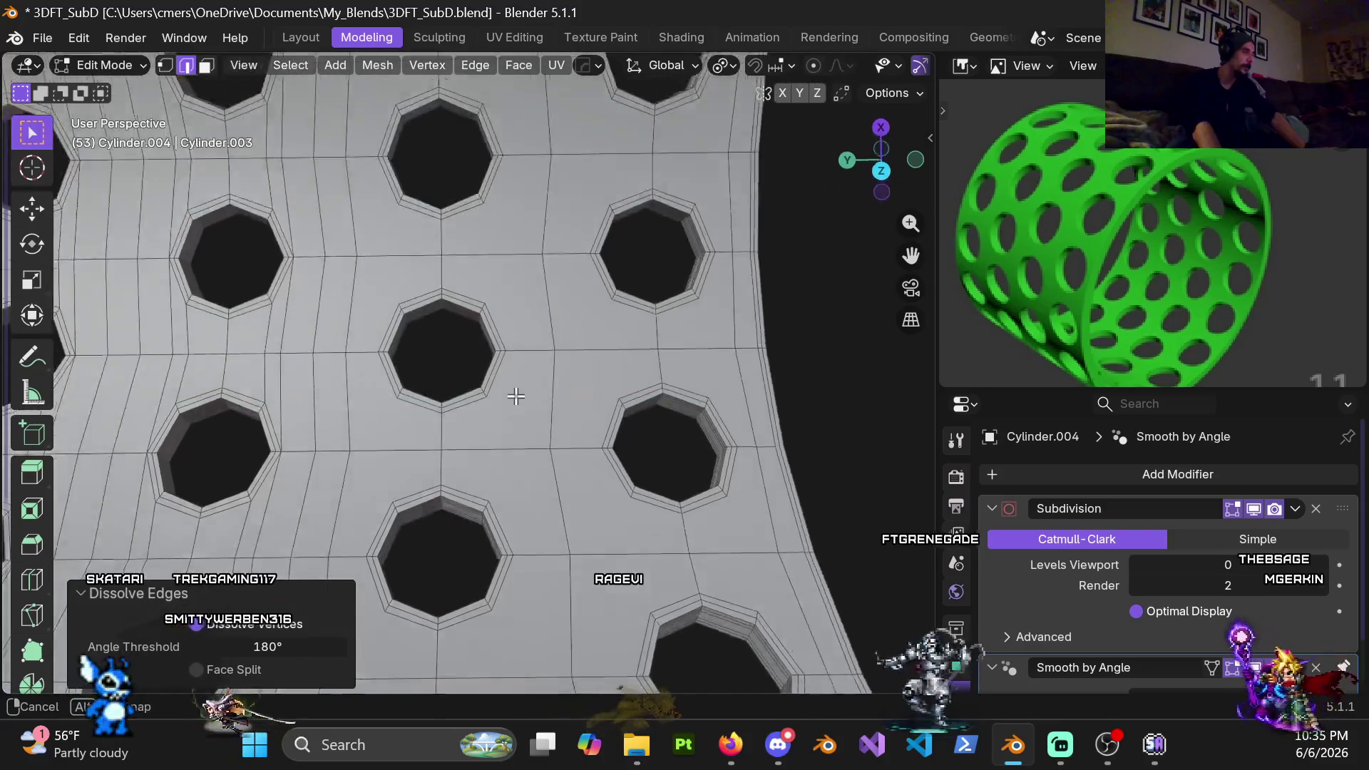
pyautogui.moveTo(516, 396); pyautogui.dragTo(489, 416, button='middle')
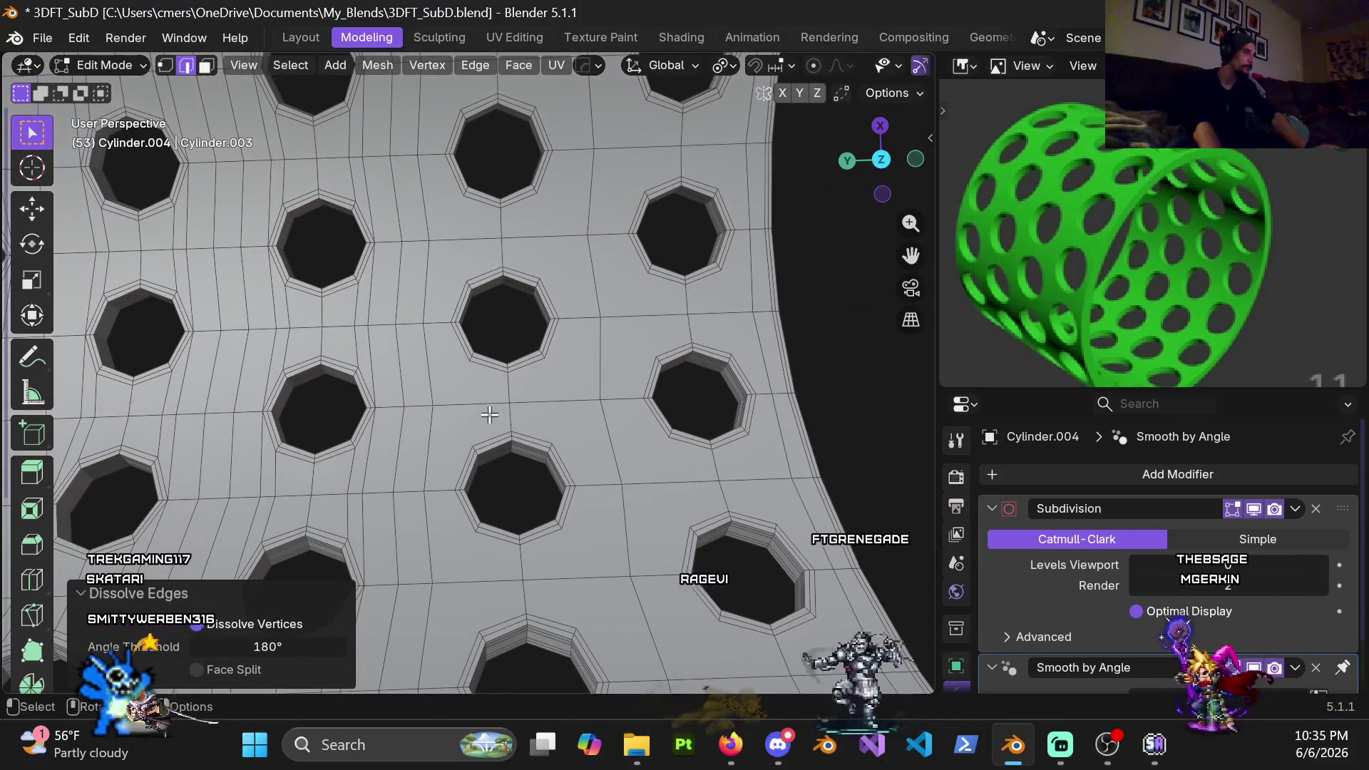
# Move the edge loop between the holes slightly along Y to reroute it
pyautogui.keyDown('alt'); pyautogui.click(431, 362); pyautogui.keyUp('alt')
pyautogui.scroll(2, 488, 360)
pyautogui.scroll(1, 489, 361)
pyautogui.press('g')
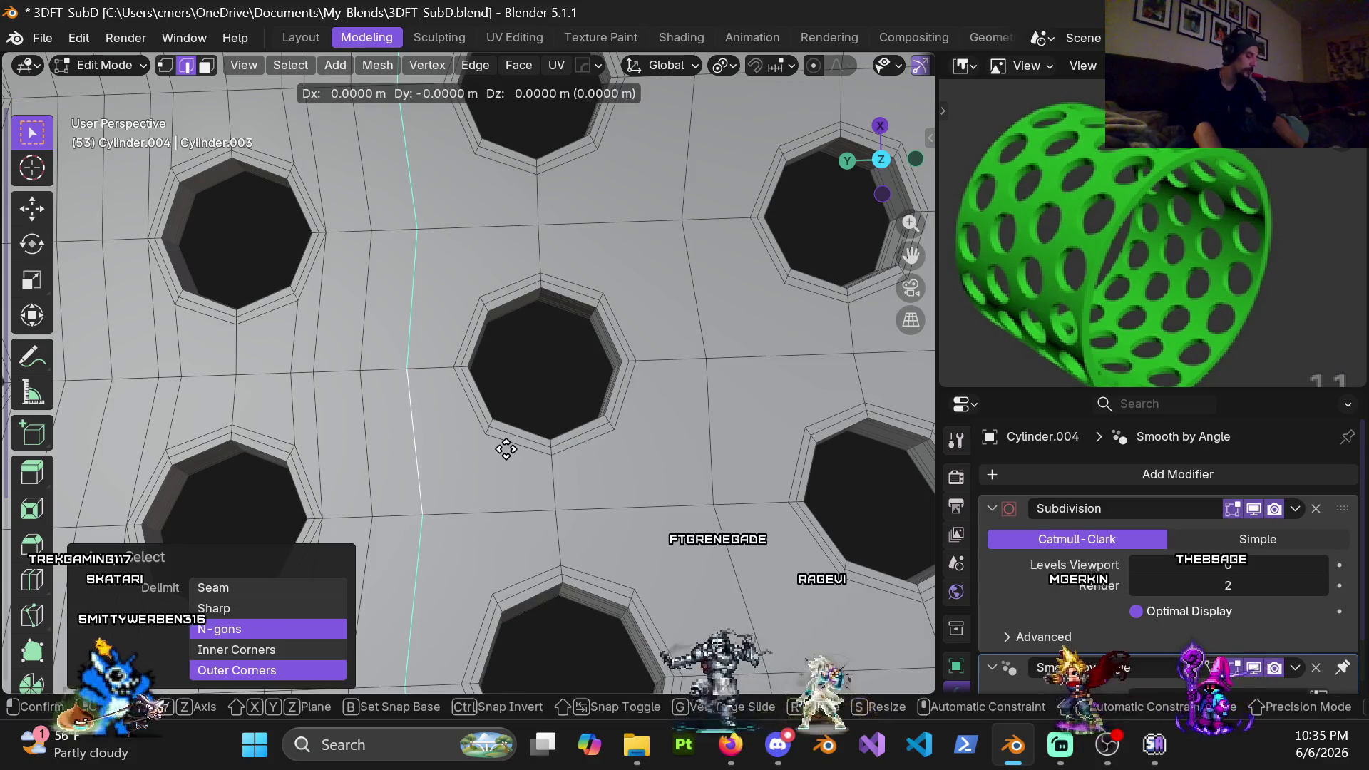
pyautogui.press('y')
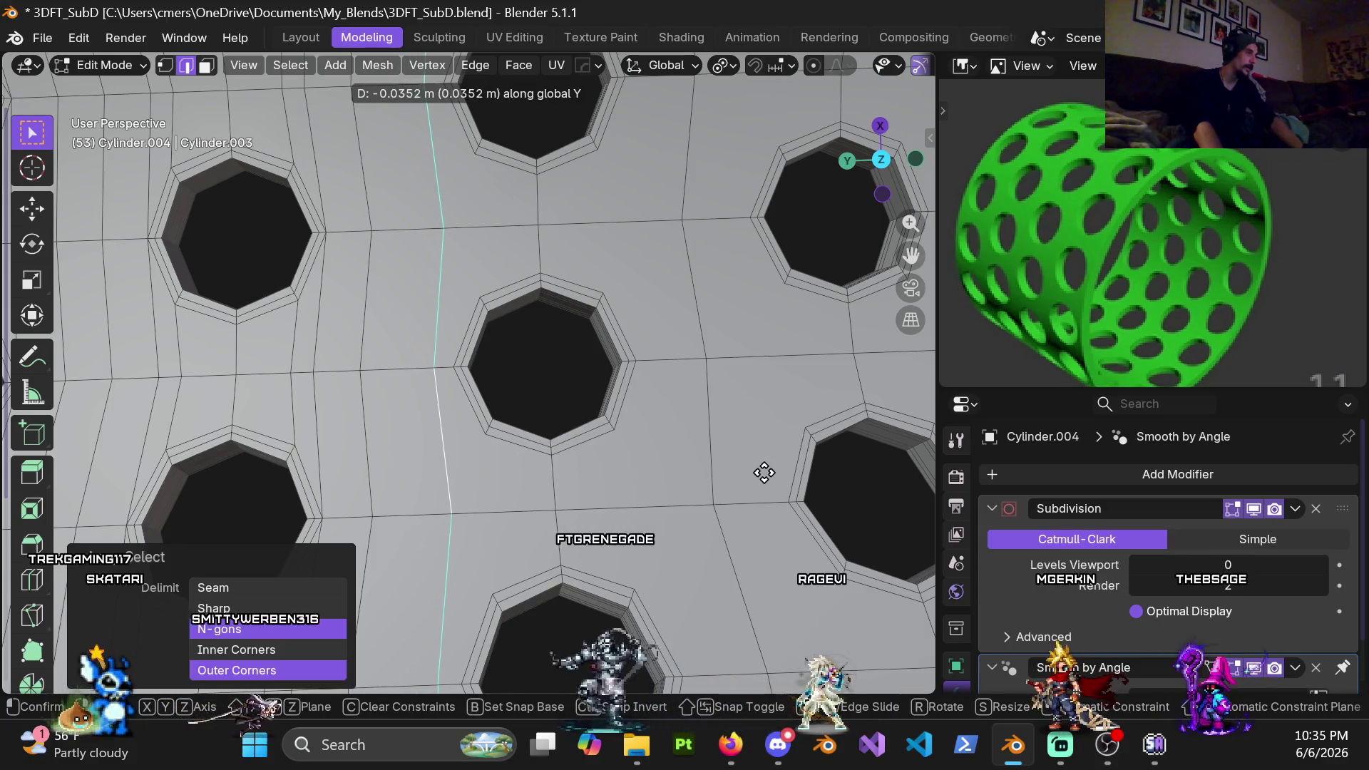
pyautogui.click(771, 471)
# Select the neighbouring vertical edge loop and orbit to face the curved wall
pyautogui.keyDown('alt'); pyautogui.click(718, 417); pyautogui.keyUp('alt')
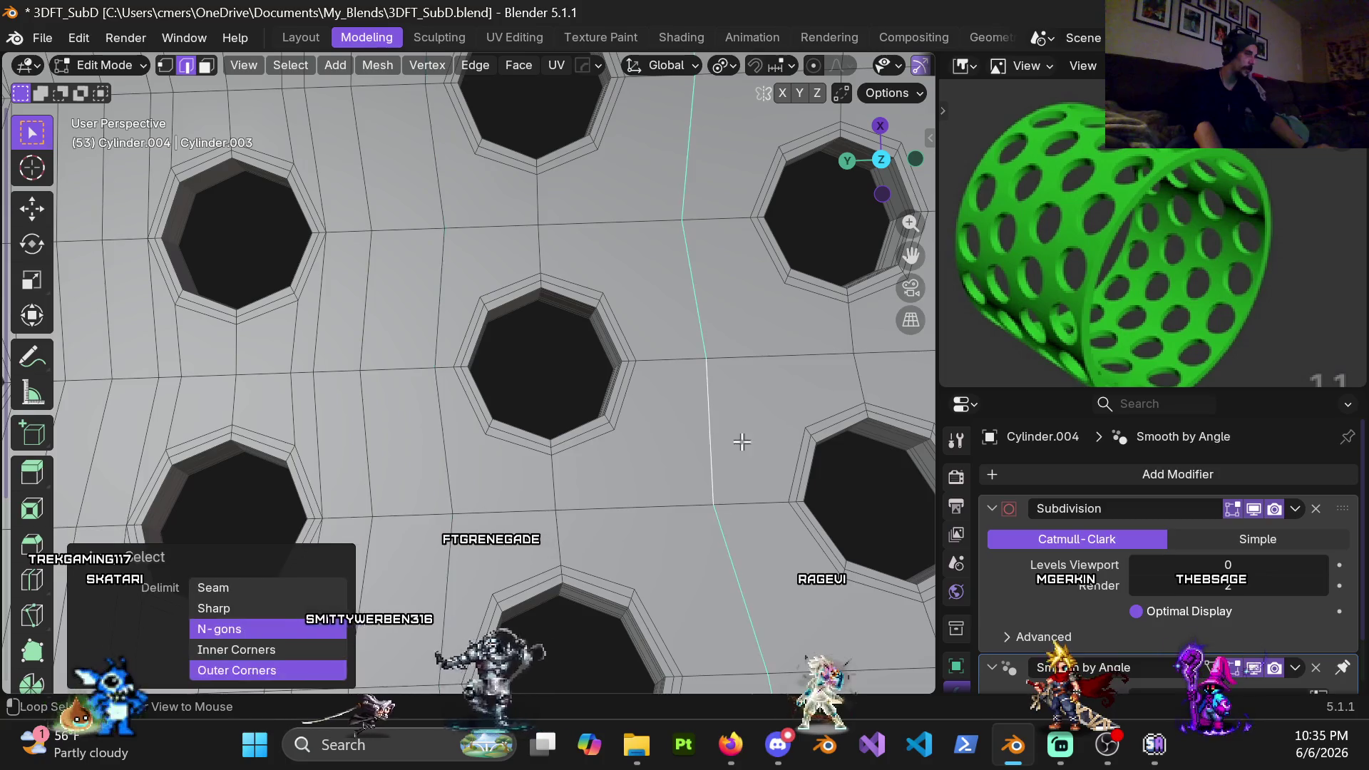
pyautogui.moveTo(708, 429); pyautogui.dragTo(625, 412, button='middle')
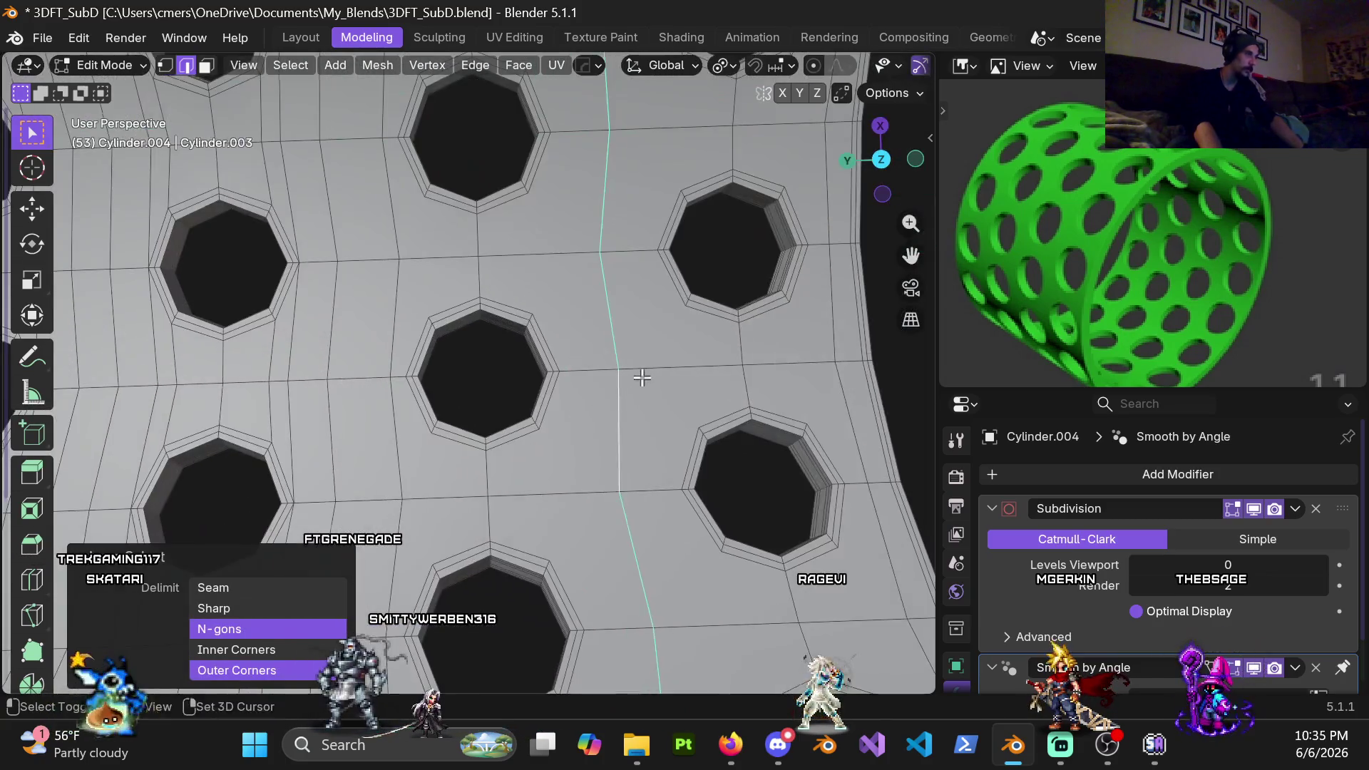
pyautogui.moveTo(625, 411)
pyautogui.mouseDown(button='middle')
pyautogui.moveTo(584, 421)
pyautogui.moveTo(428, 345)
pyautogui.mouseUp(button='middle')
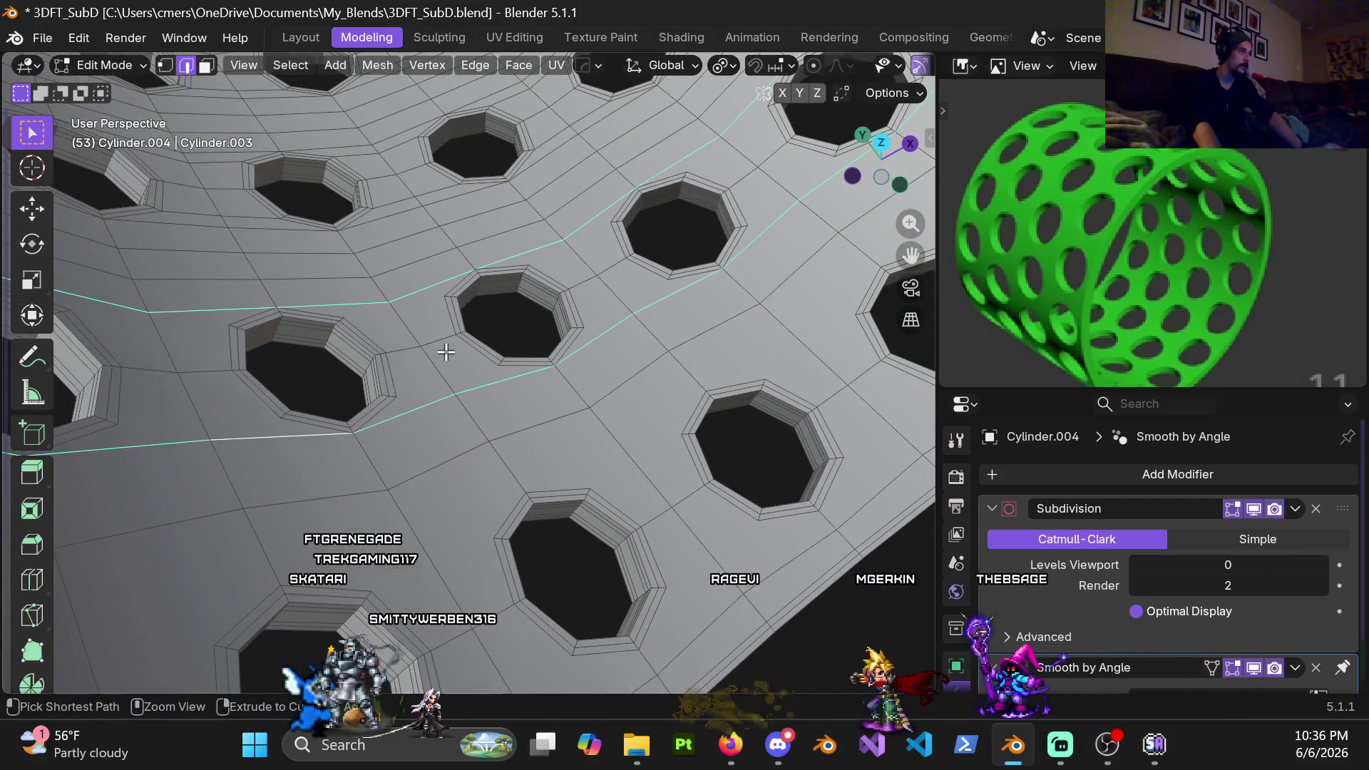
pyautogui.moveTo(541, 394)
pyautogui.mouseDown(button='middle')
pyautogui.moveTo(610, 425)
pyautogui.moveTo(540, 425)
pyautogui.moveTo(551, 460)
pyautogui.mouseUp(button='middle')
pyautogui.keyDown('alt'); pyautogui.click(556, 437); pyautogui.keyUp('alt')
# Undo an edge slide and move the loop about -0.059 m along Y so it bends between holes
pyautogui.press('g')
pyautogui.press('g')
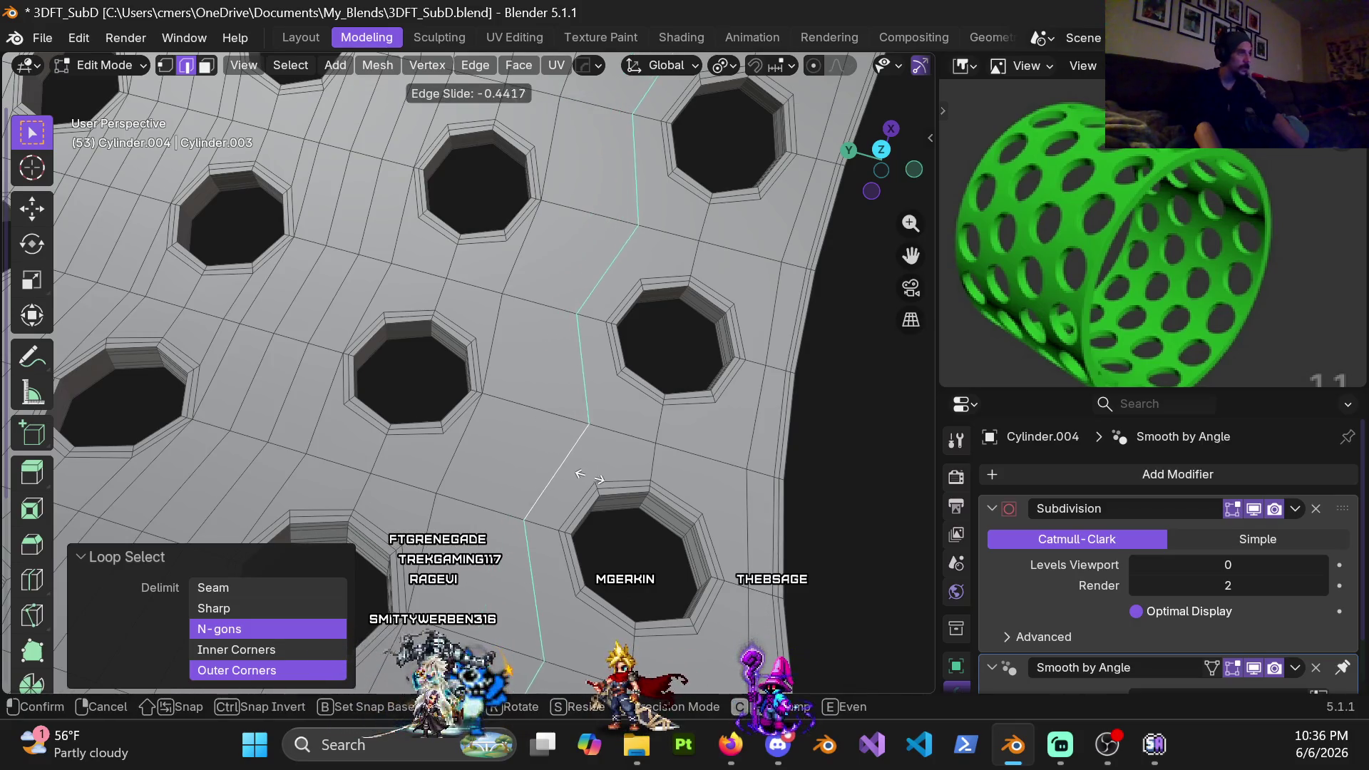
pyautogui.click(578, 460)
pyautogui.hotkey('ctrl', 'z')
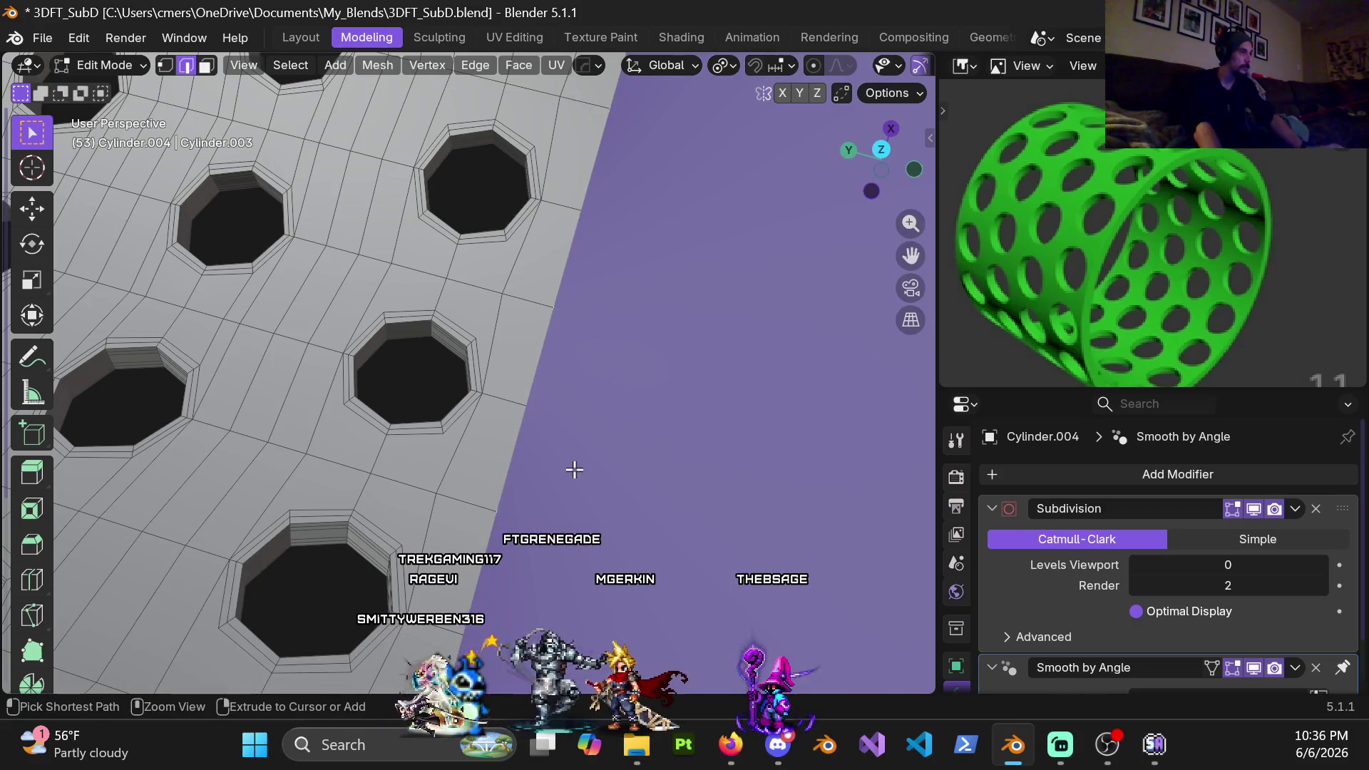
pyautogui.hotkey('ctrl', 'z')
pyautogui.press('y')
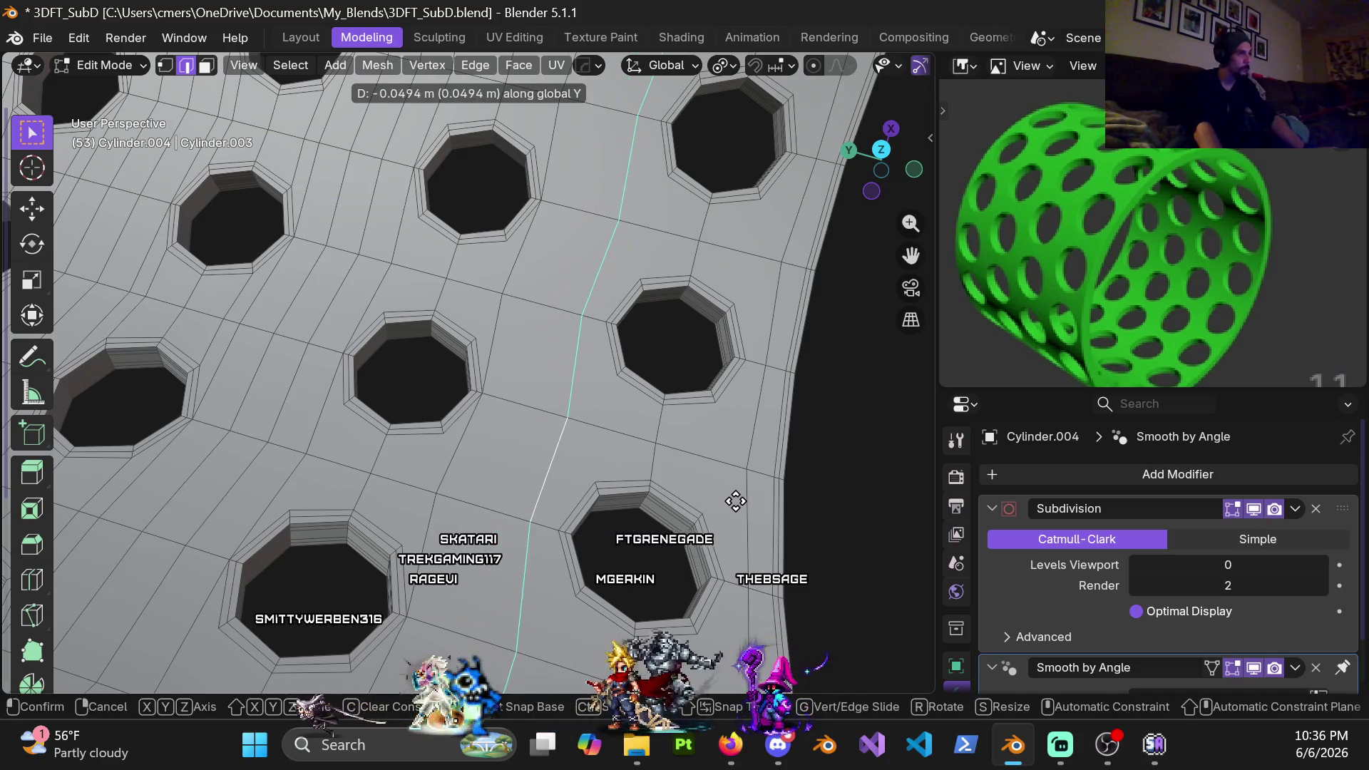
pyautogui.click(767, 506)
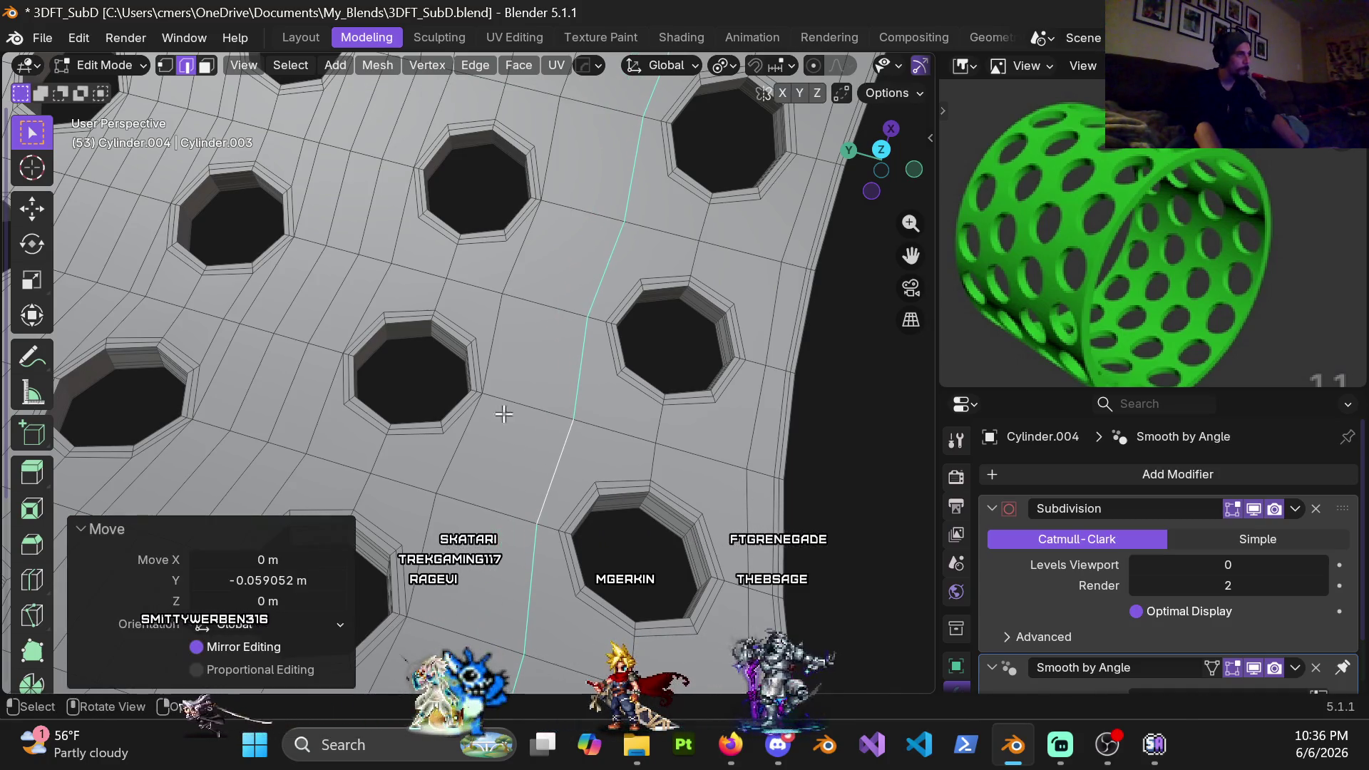
pyautogui.press('g')
pyautogui.press('g')
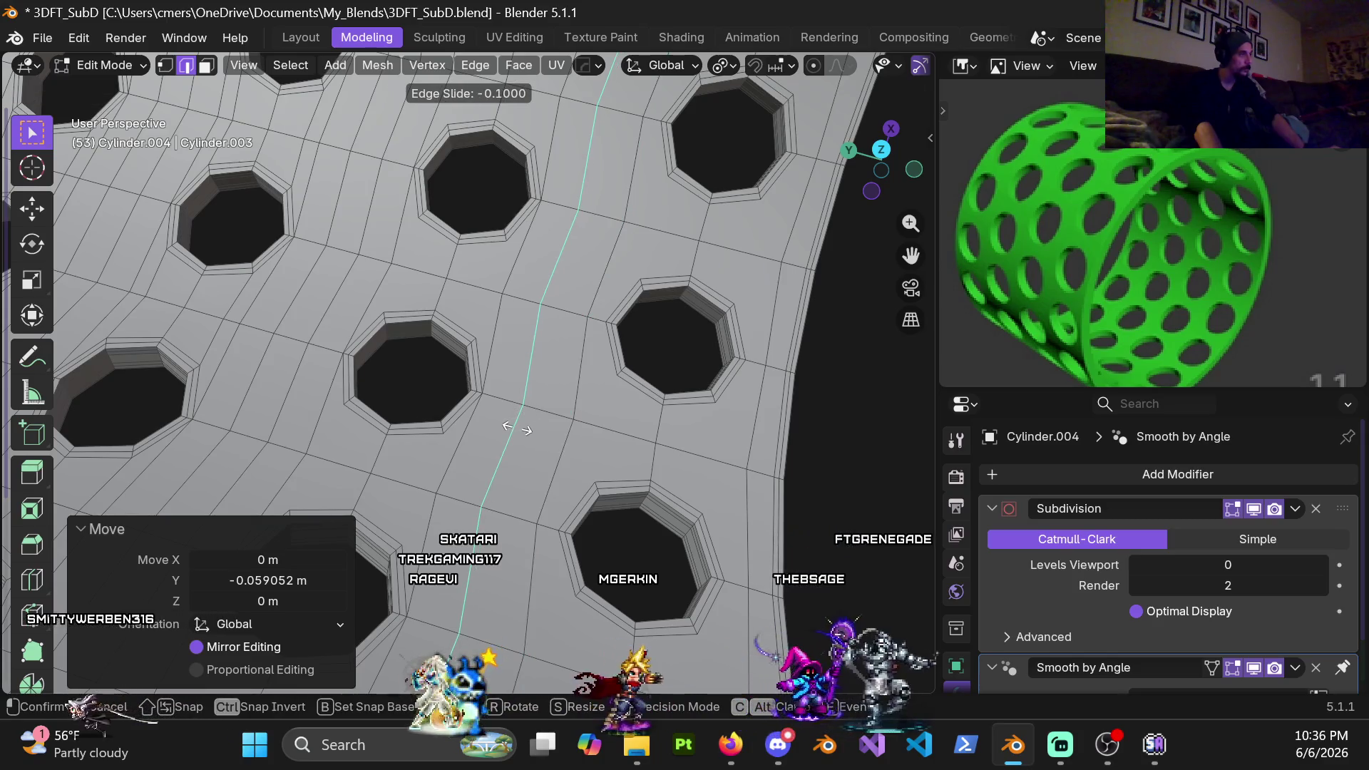
pyautogui.rightClick(514, 428)
# Select the short edges beside the hole to extend the loop down past it, then orbit
pyautogui.keyDown('alt'); pyautogui.click(493, 342); pyautogui.keyUp('alt')
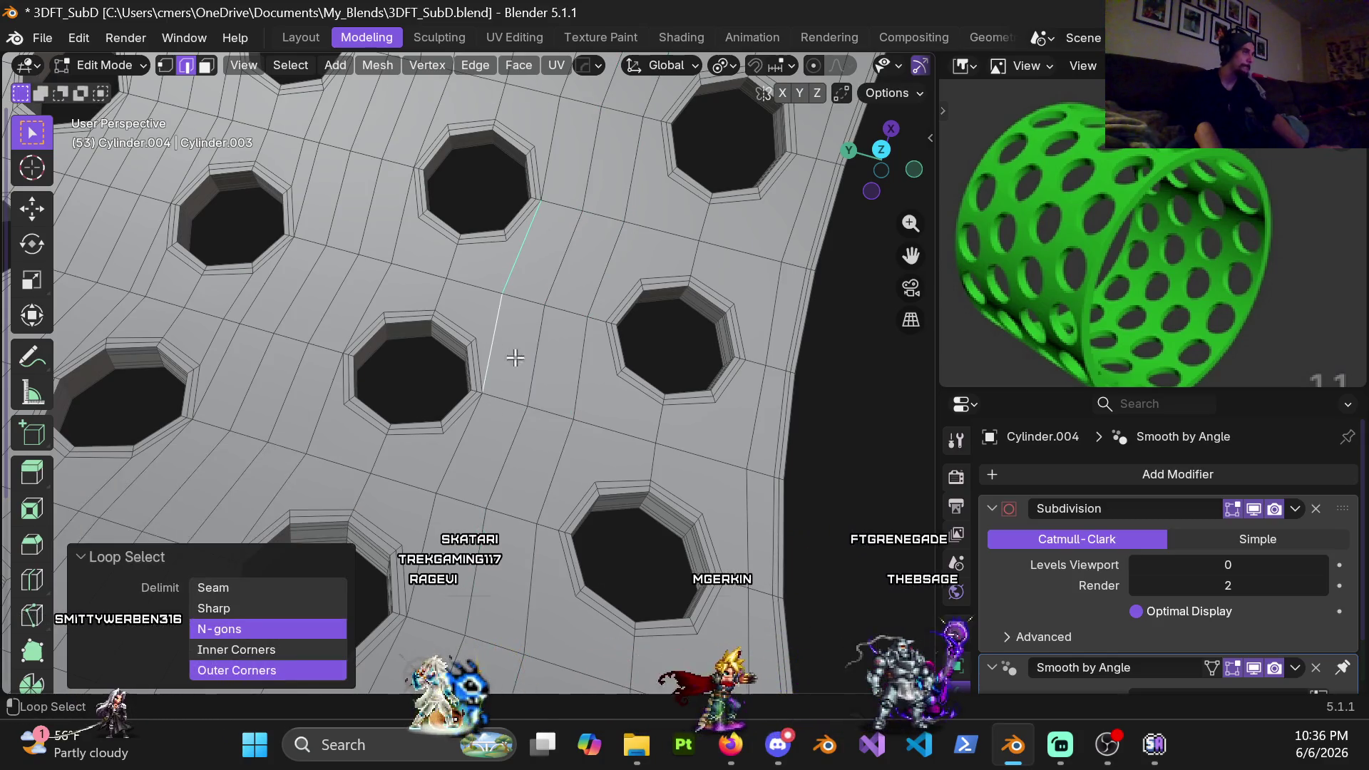
pyautogui.keyDown('shift'); pyautogui.moveTo(485, 355); pyautogui.dragTo(525, 438, button='middle'); pyautogui.keyUp('shift')
pyautogui.keyDown('alt'); pyautogui.click(546, 407); pyautogui.keyUp('alt')
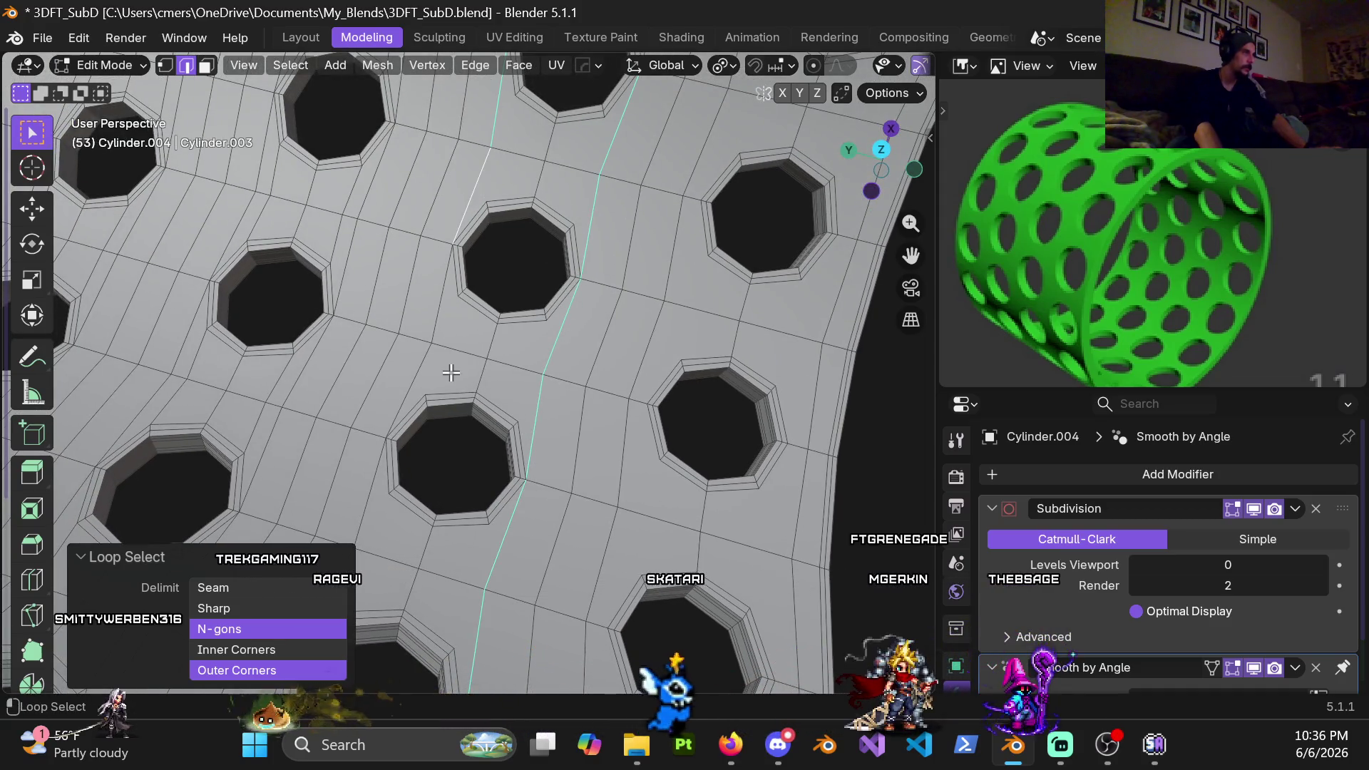
pyautogui.moveTo(379, 554)
pyautogui.mouseDown(button='middle')
pyautogui.moveTo(465, 446)
pyautogui.moveTo(518, 343)
pyautogui.mouseUp(button='middle')
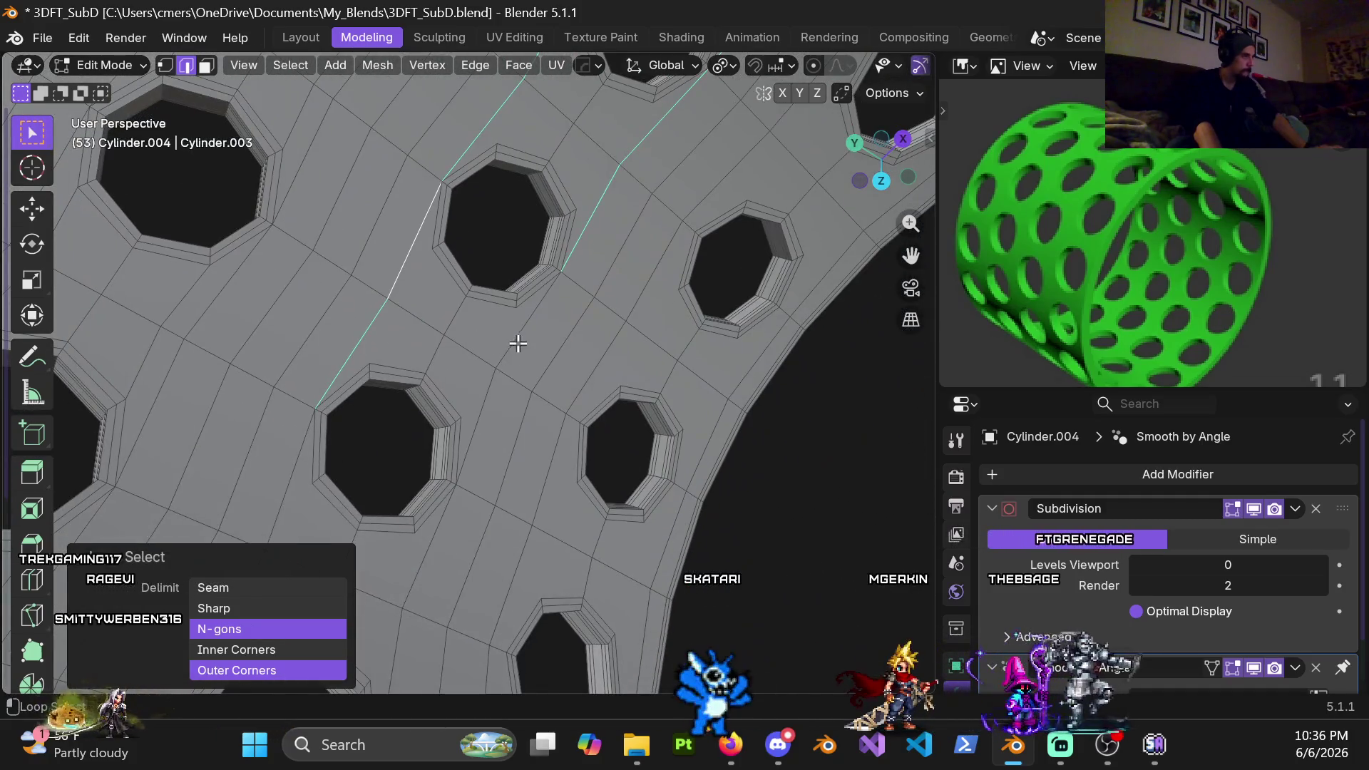
pyautogui.moveTo(427, 559); pyautogui.dragTo(407, 431, button='middle')
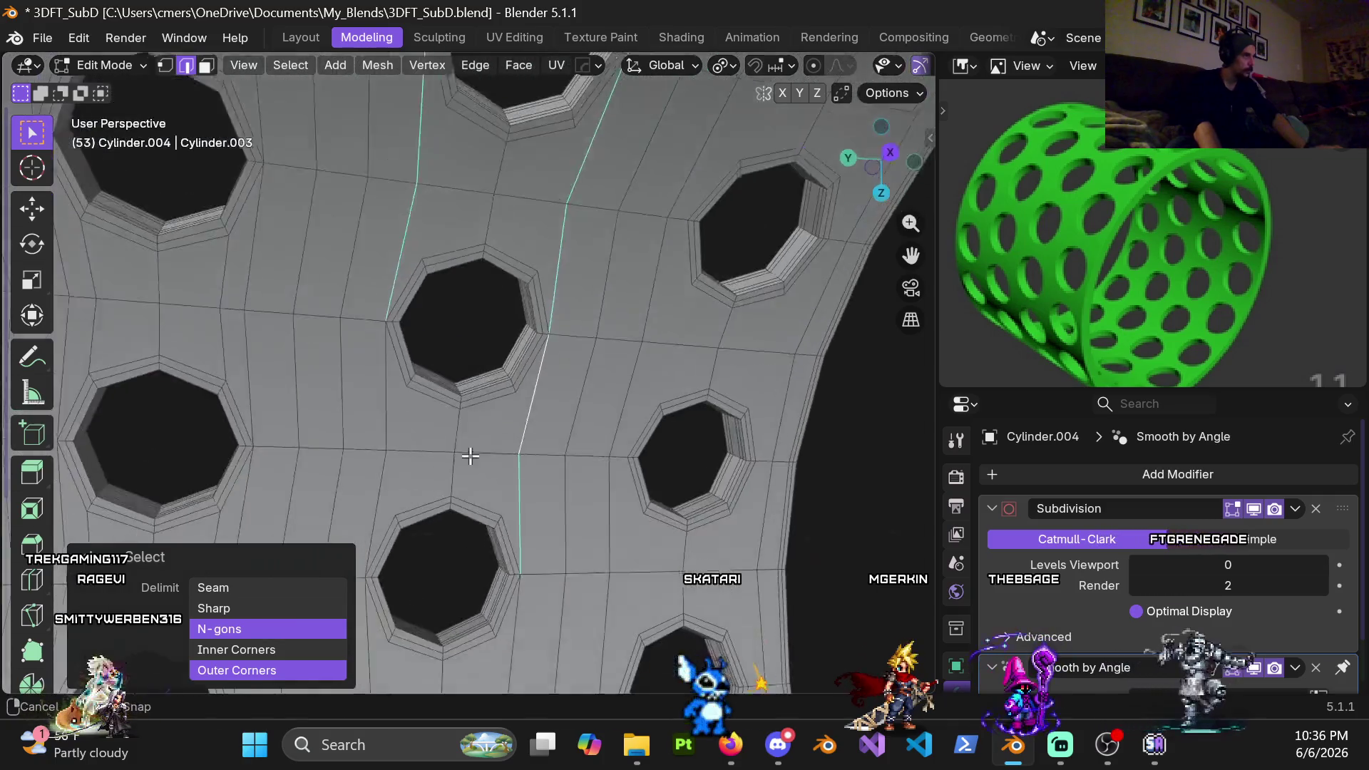
pyautogui.moveTo(492, 455); pyautogui.dragTo(504, 277, button='middle')
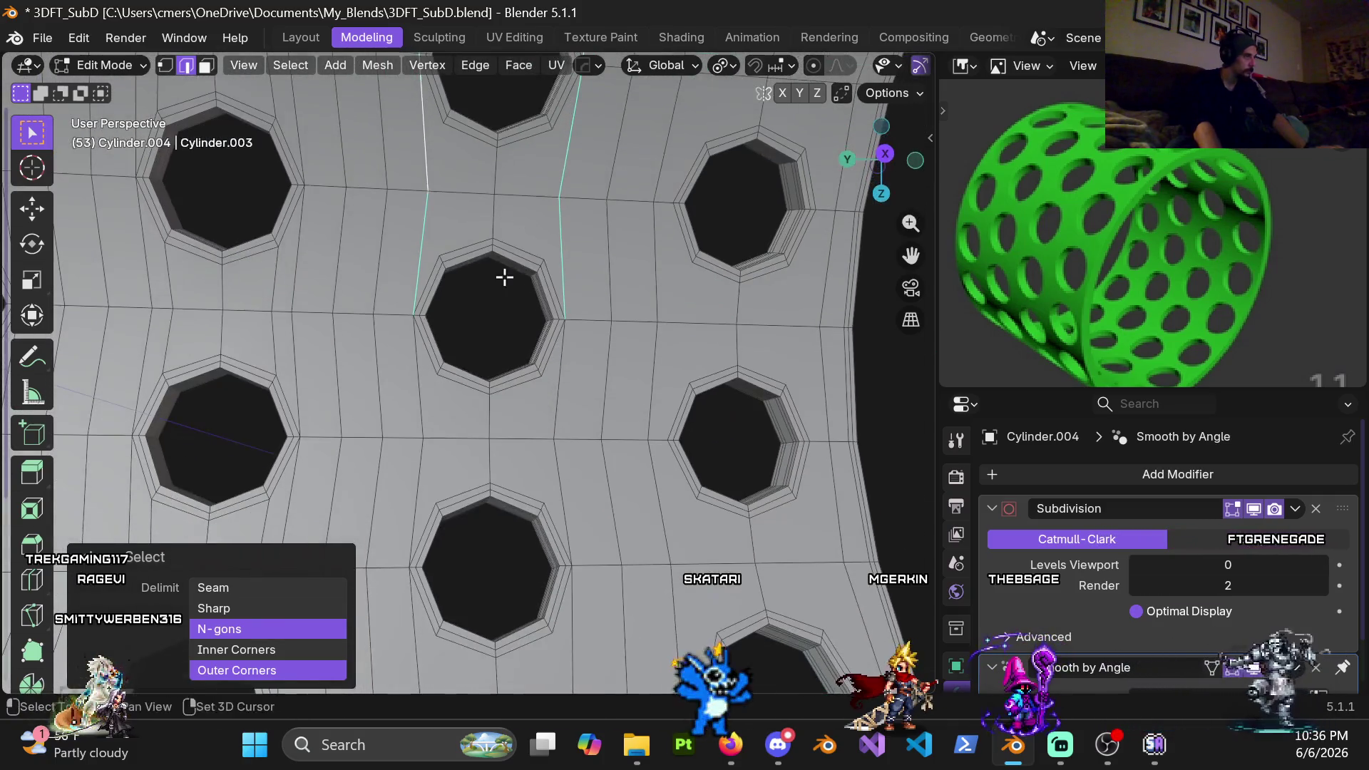
pyautogui.moveTo(559, 521); pyautogui.dragTo(471, 427, button='middle')
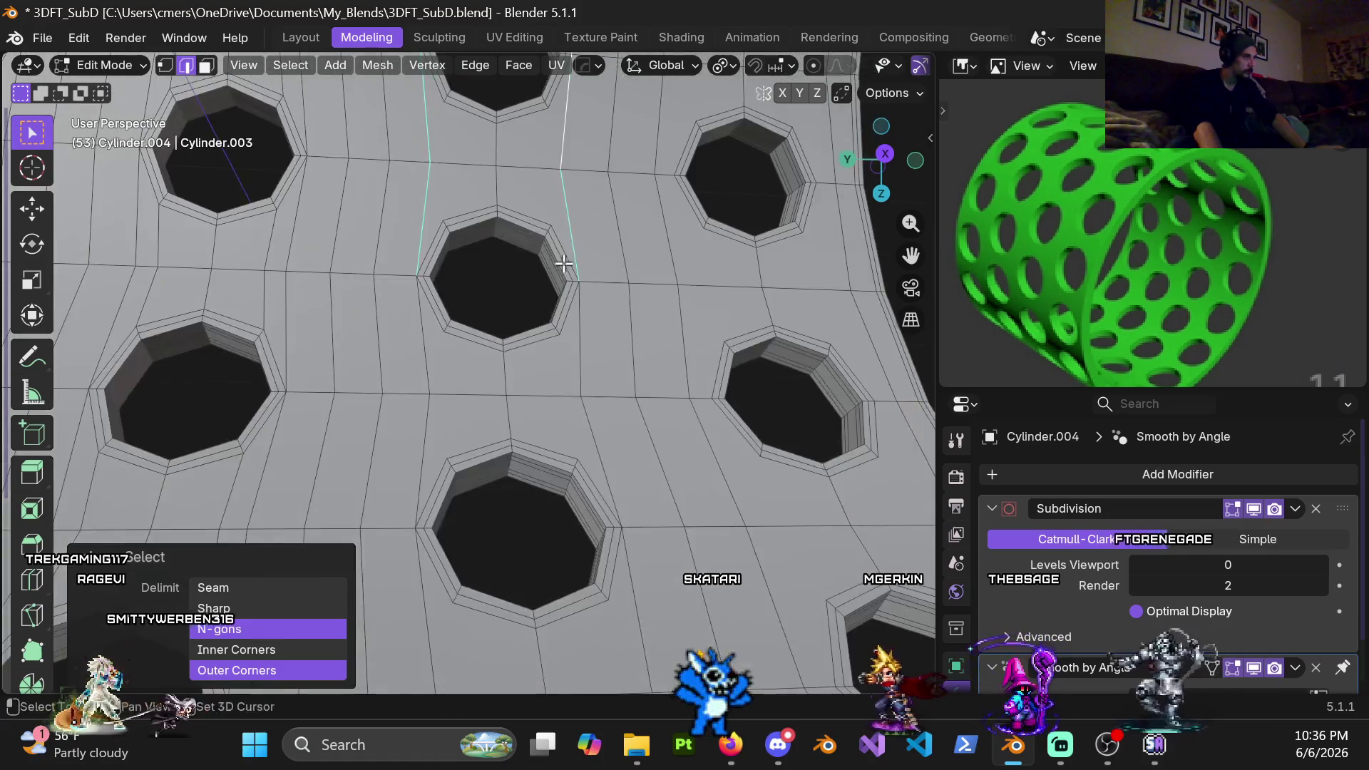
pyautogui.moveTo(575, 380); pyautogui.dragTo(471, 434, button='middle')
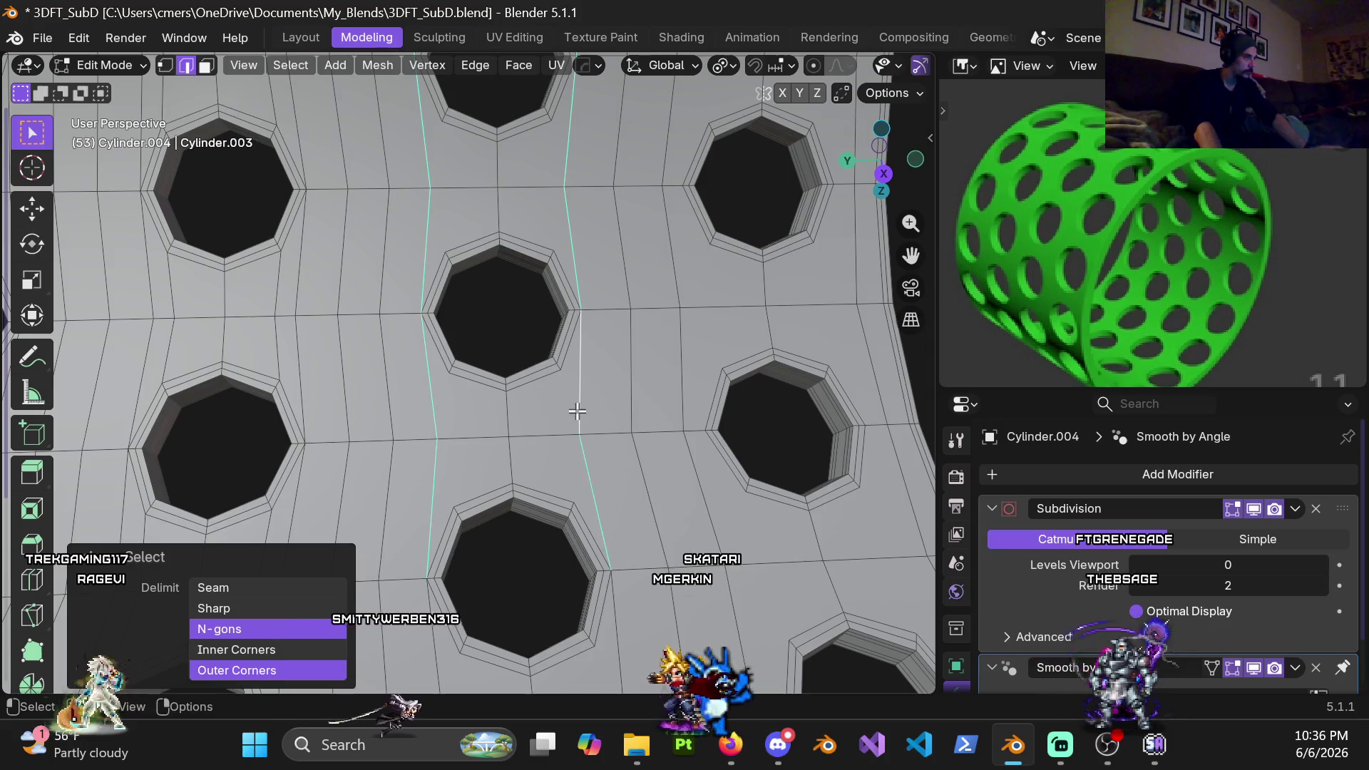
# Add two more edge loops across the lower hole rows to the selection and orbit the ring
pyautogui.moveTo(577, 411); pyautogui.dragTo(397, 437, button='middle')
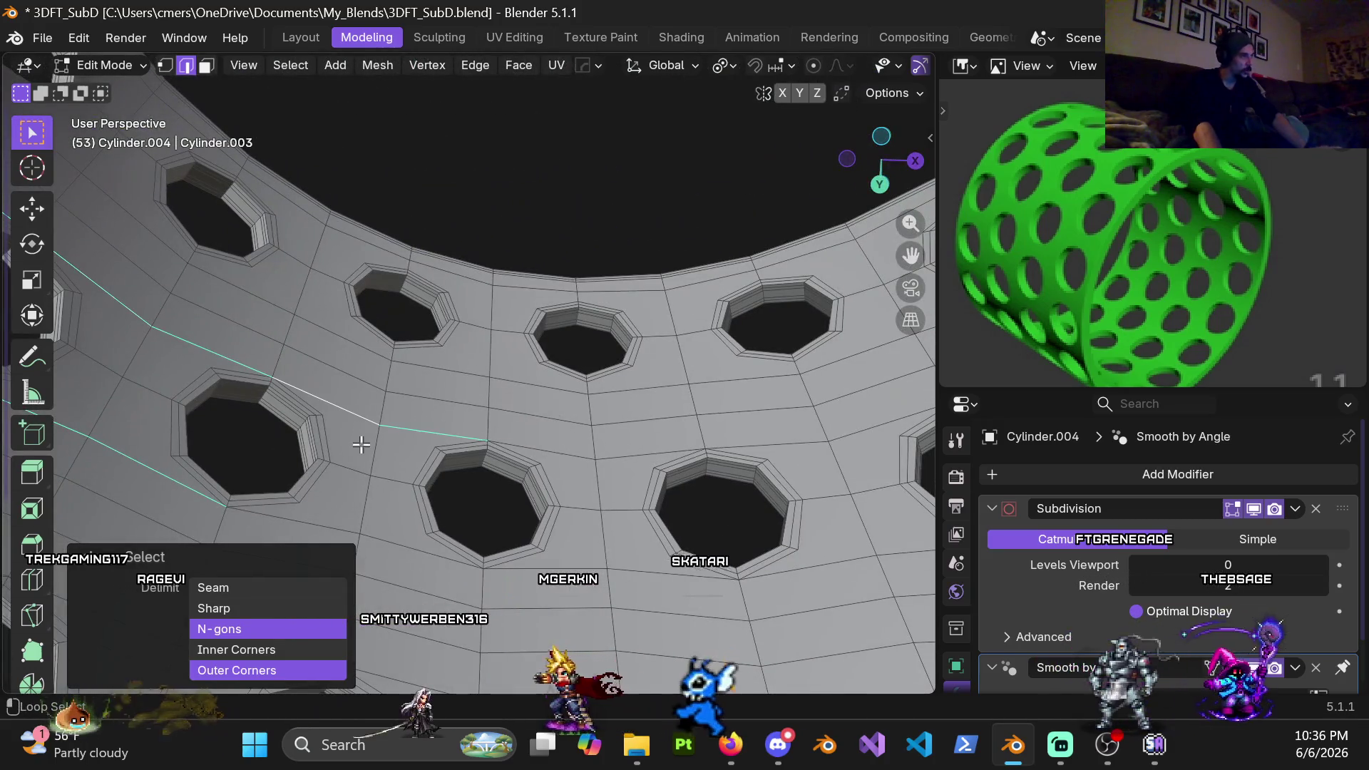
pyautogui.keyDown('alt'); pyautogui.keyDown('shift'); pyautogui.click(652, 574); pyautogui.keyUp('shift'); pyautogui.keyUp('alt')
pyautogui.keyDown('alt'); pyautogui.keyDown('shift'); pyautogui.click(664, 455); pyautogui.keyUp('shift'); pyautogui.keyUp('alt')
pyautogui.keyDown('shift'); pyautogui.moveTo(723, 463); pyautogui.dragTo(639, 434, button='middle'); pyautogui.keyUp('shift')
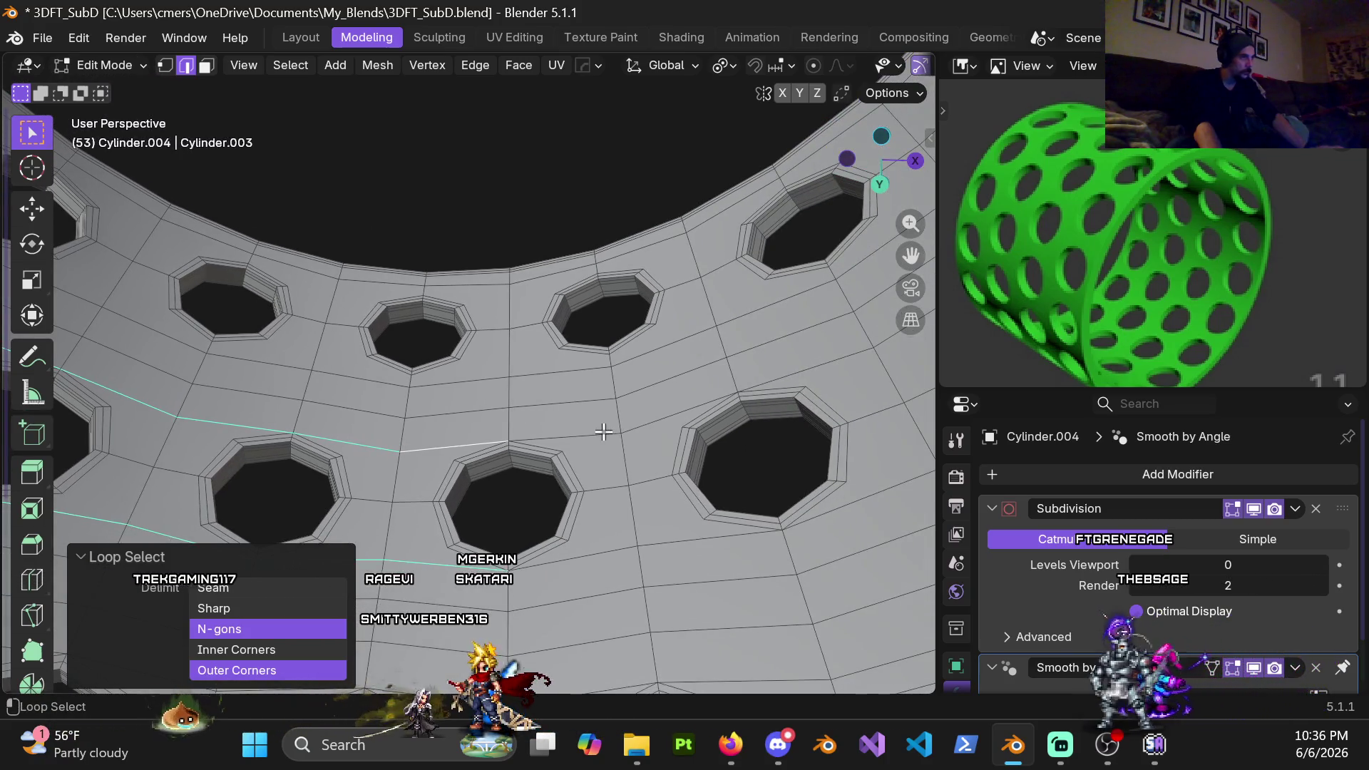
pyautogui.moveTo(613, 550)
pyautogui.mouseDown(button='middle')
pyautogui.moveTo(756, 443)
pyautogui.moveTo(624, 474)
pyautogui.moveTo(564, 417)
pyautogui.mouseUp(button='middle')
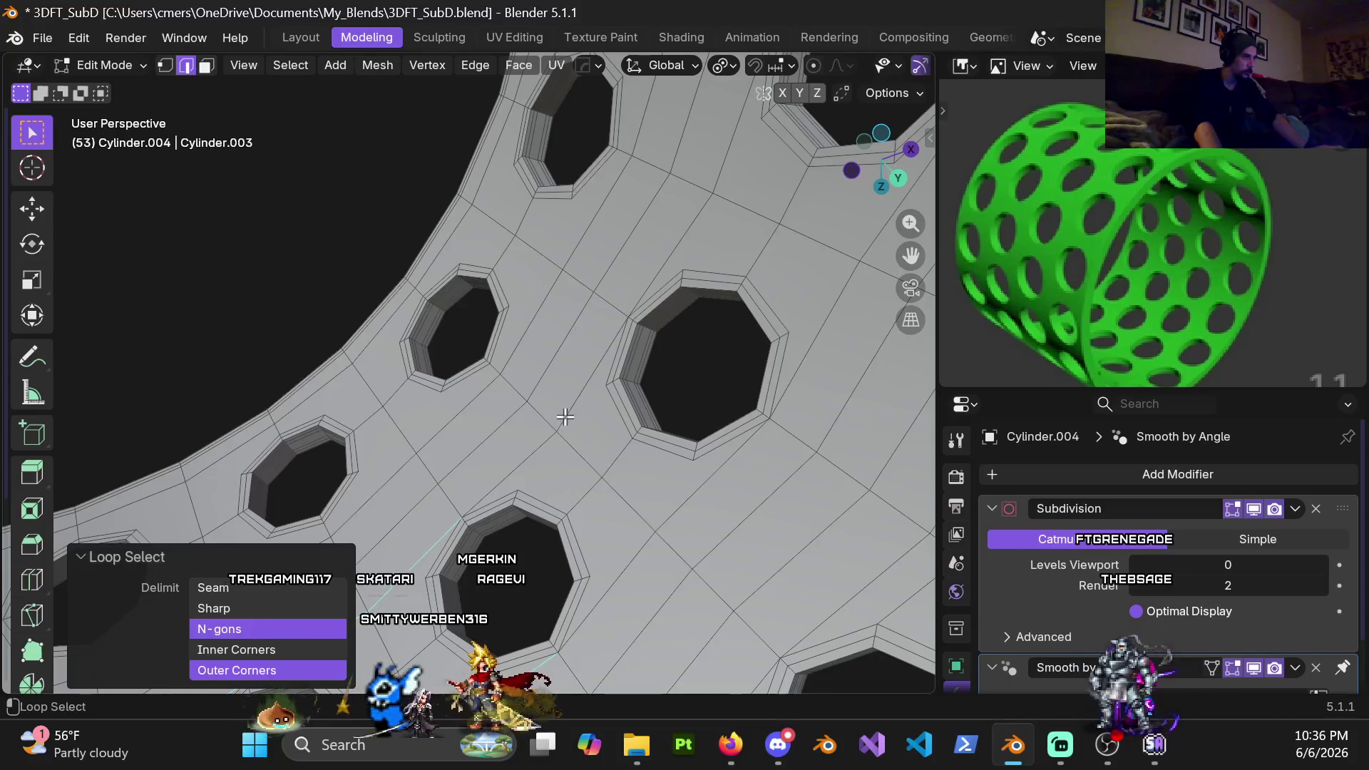
pyautogui.moveTo(669, 509)
pyautogui.keyDown('shift'); pyautogui.mouseDown(button='middle')
pyautogui.moveTo(581, 511)
pyautogui.moveTo(570, 319)
pyautogui.mouseUp(button='middle'); pyautogui.keyUp('shift')
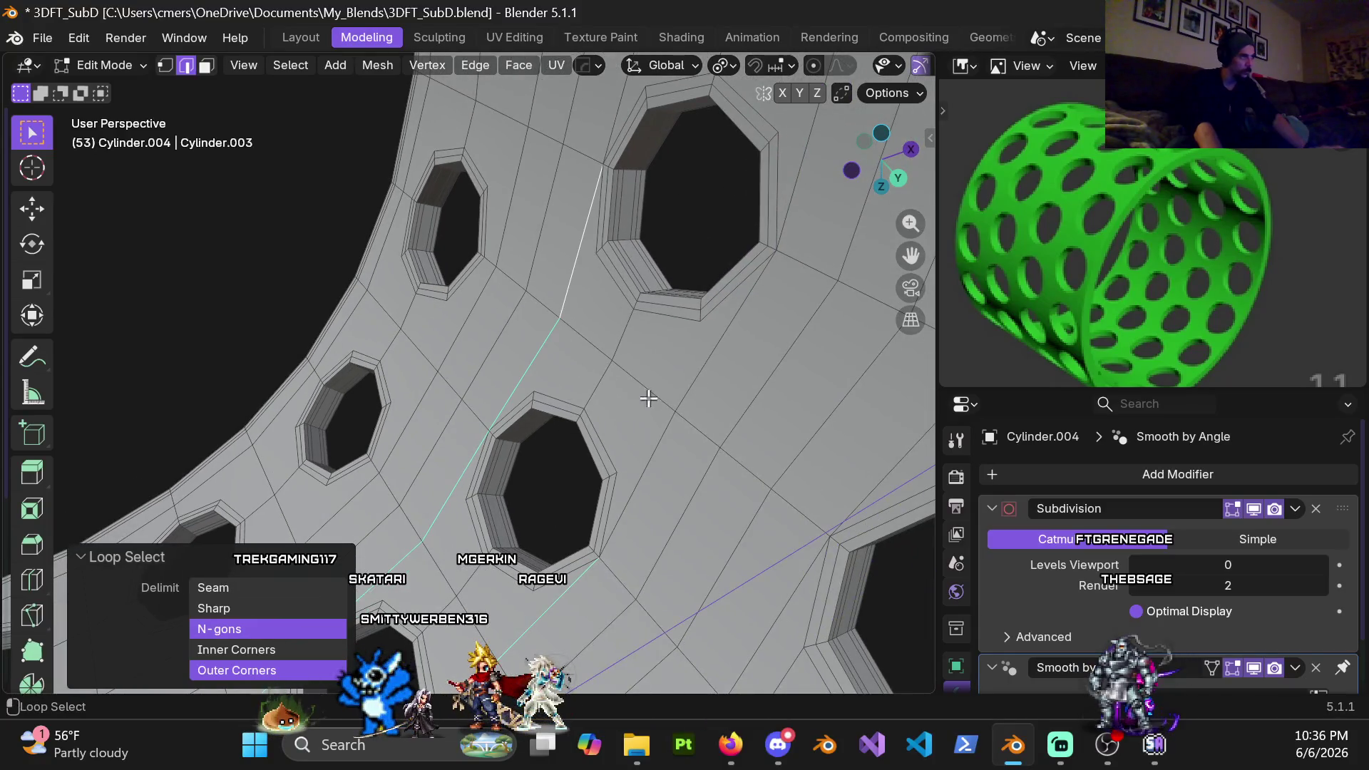
pyautogui.moveTo(707, 359)
pyautogui.mouseDown(button='middle')
pyautogui.moveTo(525, 538)
pyautogui.moveTo(603, 367)
pyautogui.moveTo(409, 276)
pyautogui.mouseUp(button='middle')
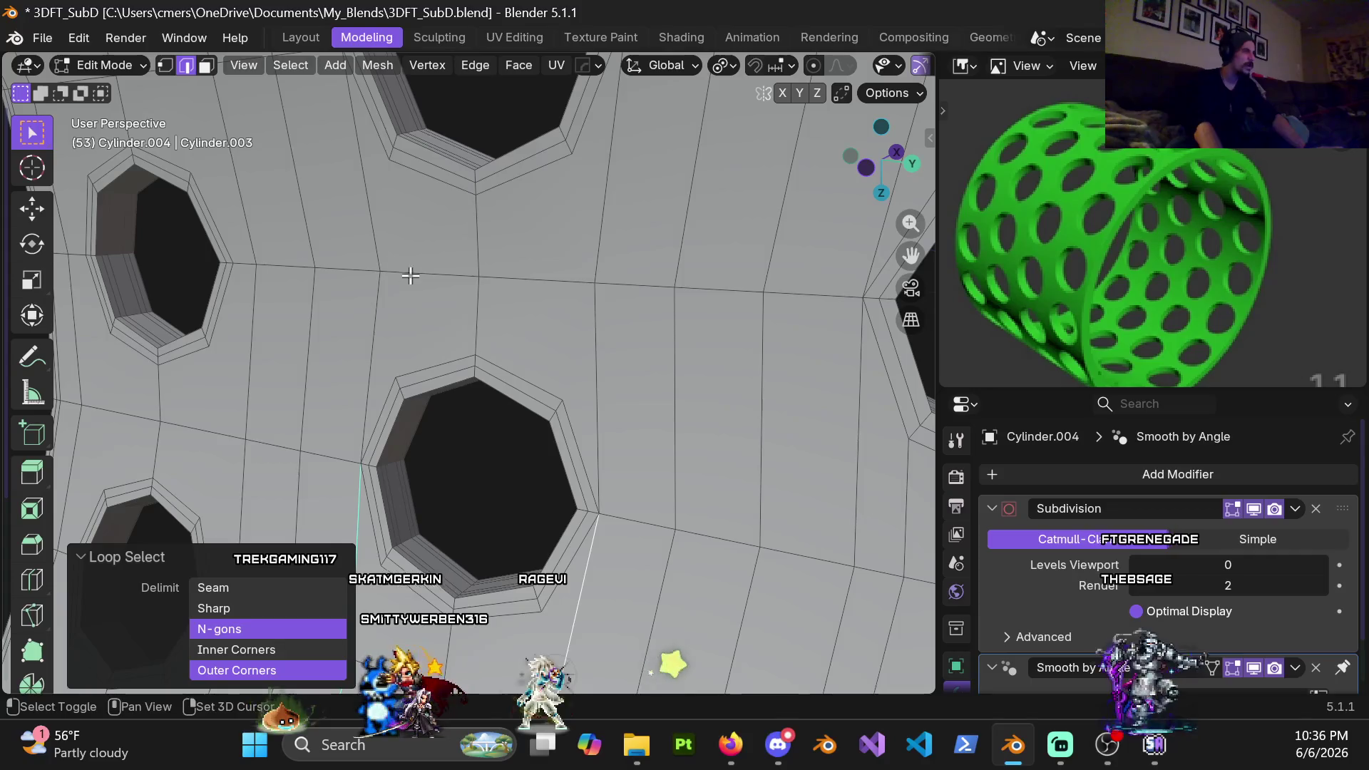
pyautogui.moveTo(597, 239)
pyautogui.mouseDown(button='middle')
pyautogui.moveTo(573, 274)
pyautogui.moveTo(641, 306)
pyautogui.moveTo(604, 198)
pyautogui.moveTo(374, 363)
pyautogui.mouseUp(button='middle')
pyautogui.moveTo(510, 257)
pyautogui.mouseDown(button='middle')
pyautogui.moveTo(354, 336)
pyautogui.moveTo(590, 360)
pyautogui.mouseUp(button='middle')
pyautogui.scroll(-5, 589, 360)
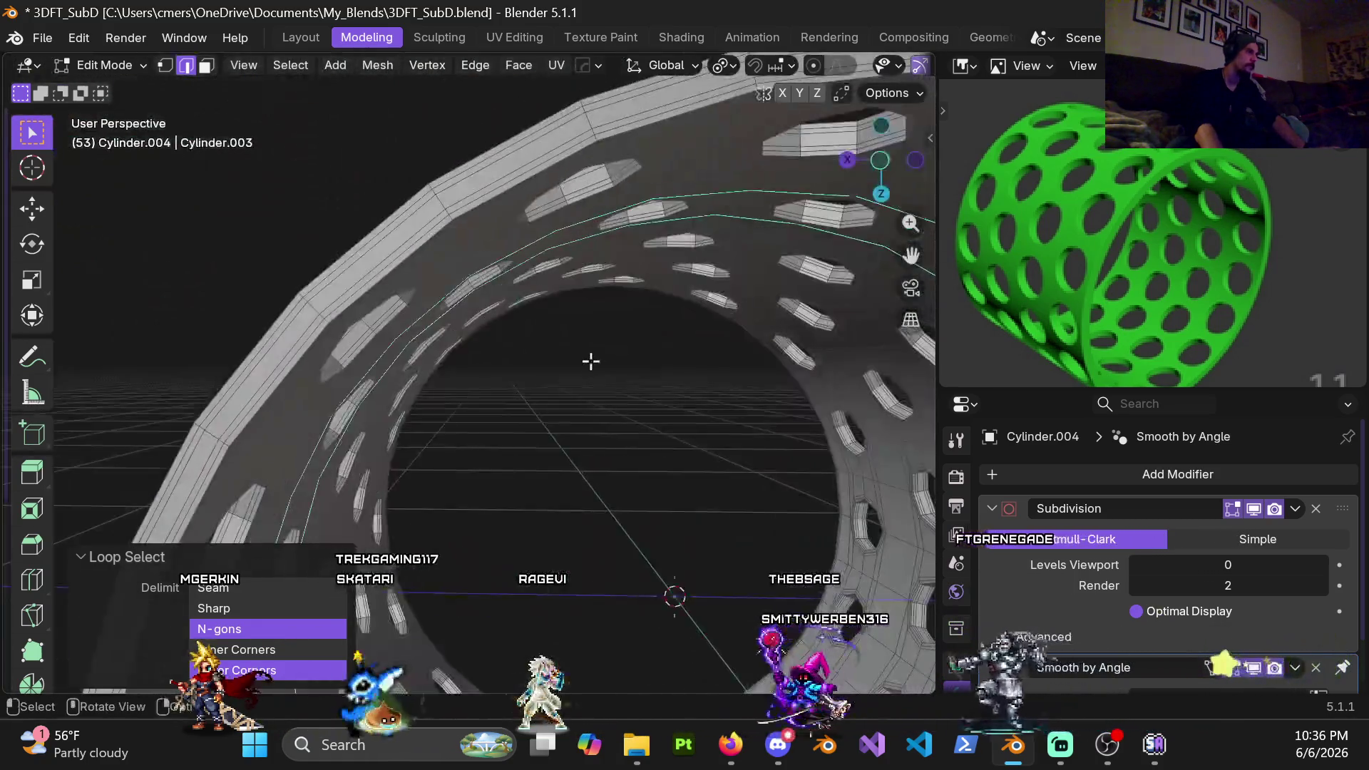
pyautogui.scroll(-3, 602, 418)
# Toggle the selection with A / Alt+A and dissolve the marked edge loops
pyautogui.press('a')
pyautogui.hotkey('alt', 'a')
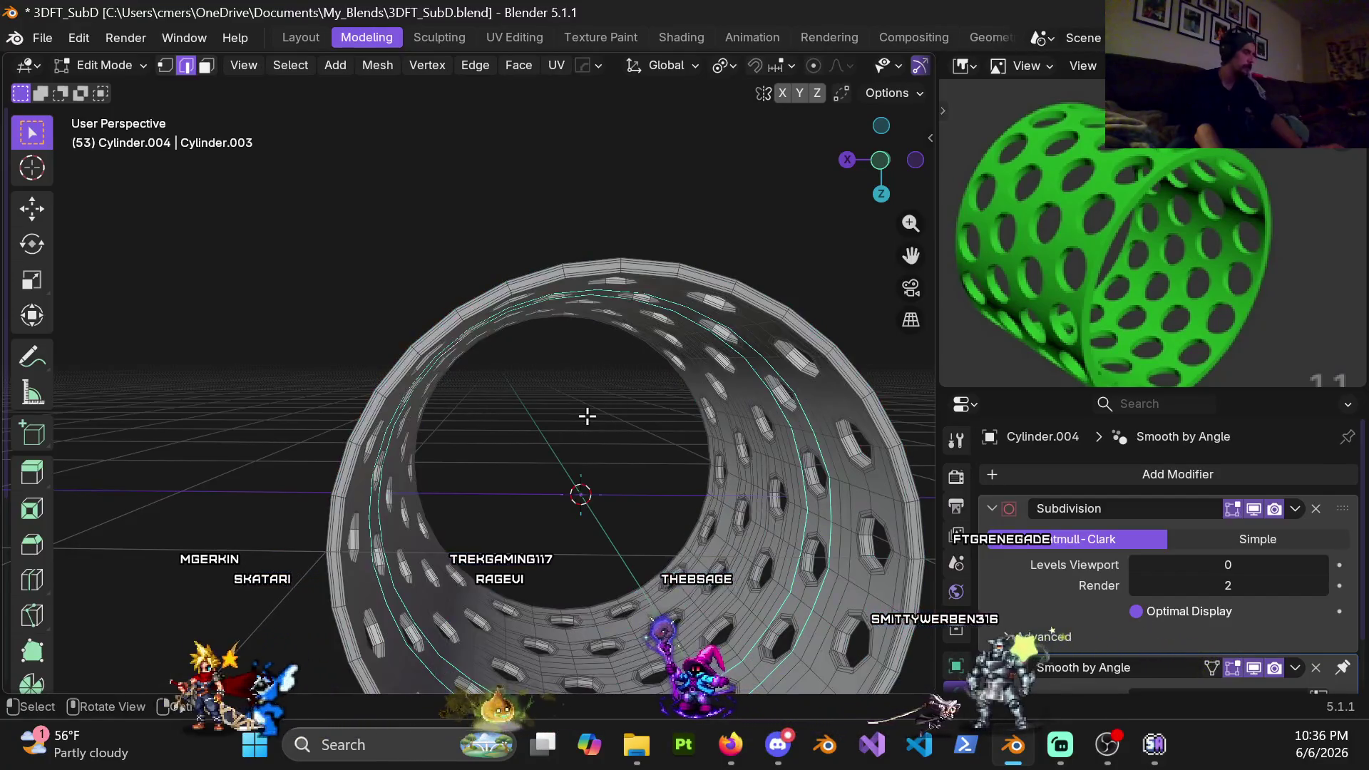
pyautogui.press('x')
pyautogui.click(583, 415)
pyautogui.moveTo(606, 408)
pyautogui.mouseDown(button='middle')
pyautogui.moveTo(686, 259)
pyautogui.moveTo(742, 281)
pyautogui.mouseUp(button='middle')
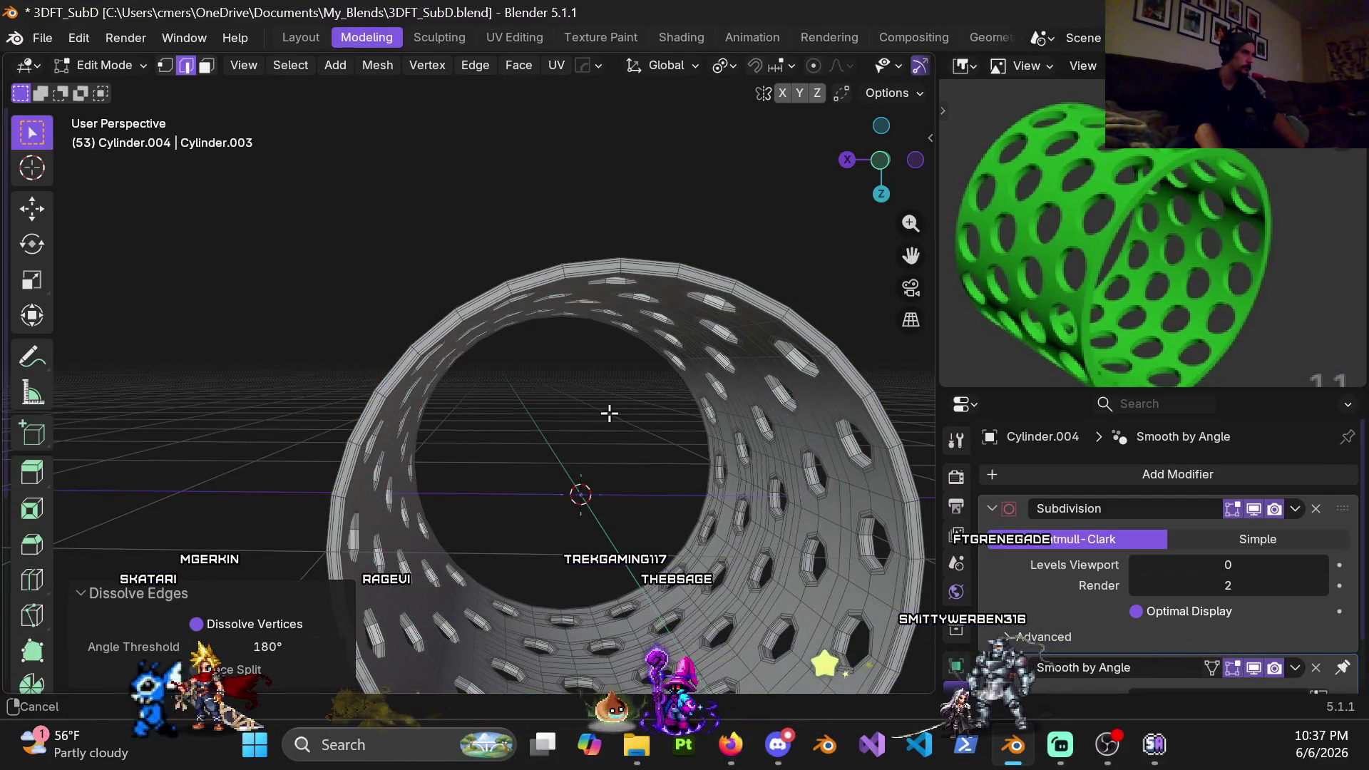
pyautogui.scroll(3, 444, 330)
pyautogui.scroll(3, 511, 315)
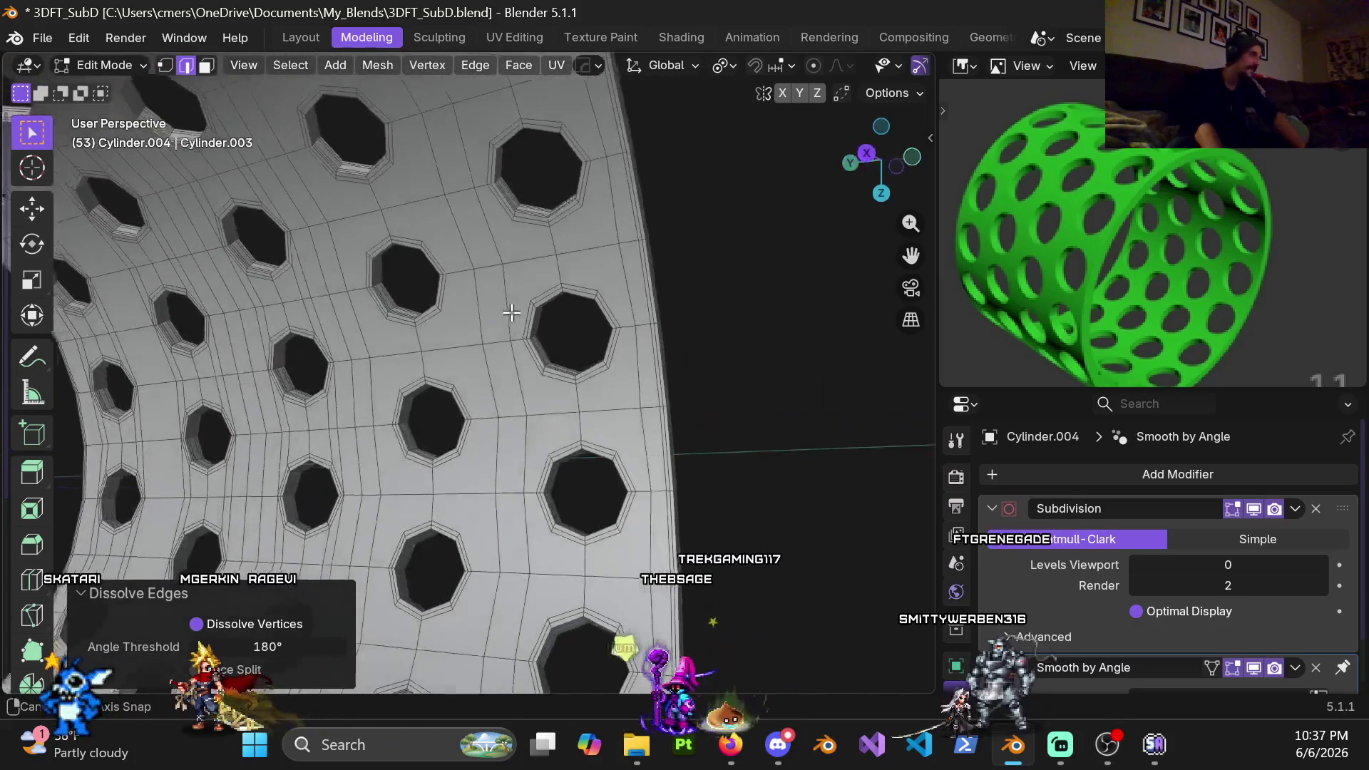
pyautogui.scroll(3, 382, 334)
# Select a vertical edge loop between holes and start moving it along Y
pyautogui.moveTo(381, 333)
pyautogui.mouseDown(button='middle')
pyautogui.moveTo(451, 335)
pyautogui.moveTo(513, 395)
pyautogui.mouseUp(button='middle')
pyautogui.keyDown('alt'); pyautogui.click(508, 292); pyautogui.keyUp('alt')
pyautogui.press('g')
pyautogui.press('y')
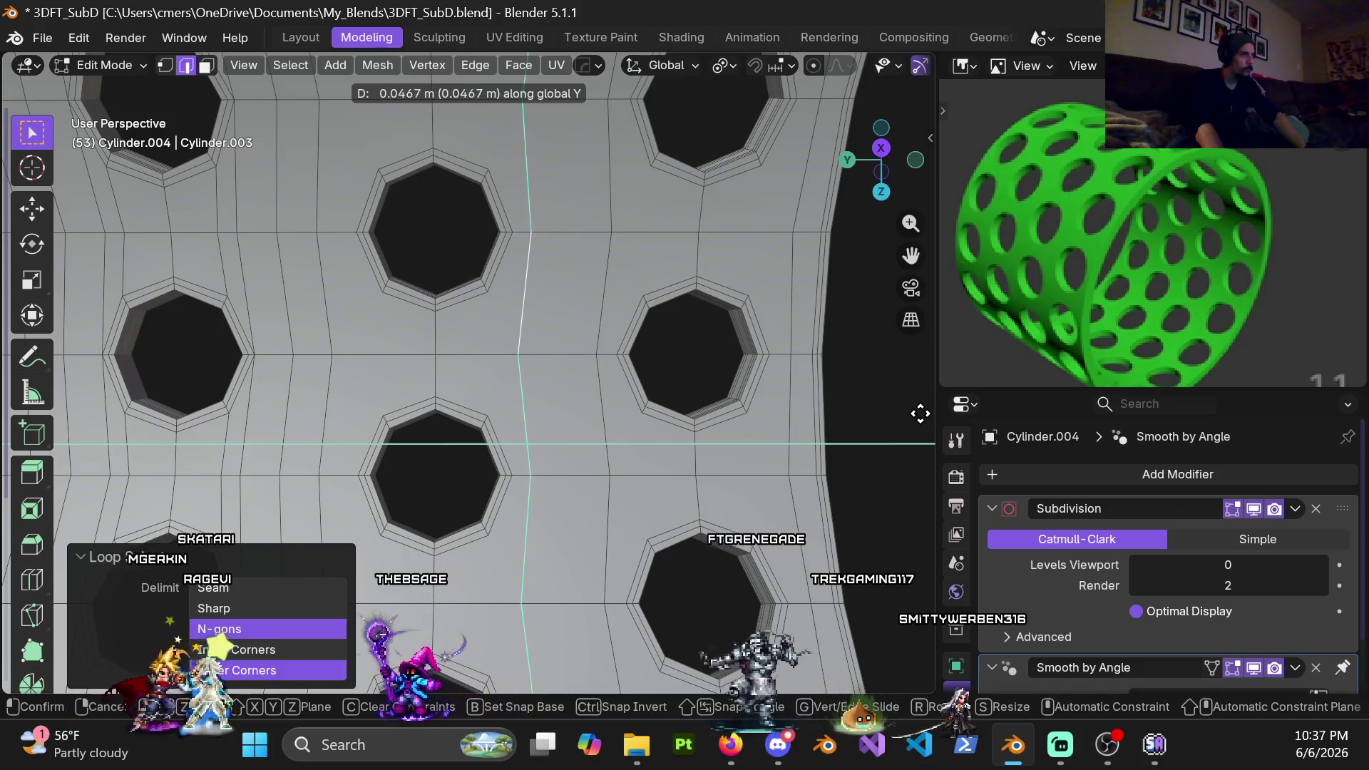
# Confirm the previous loop's position, then shift the vertical loop beside the holes along Y
pyautogui.click(392, 291)
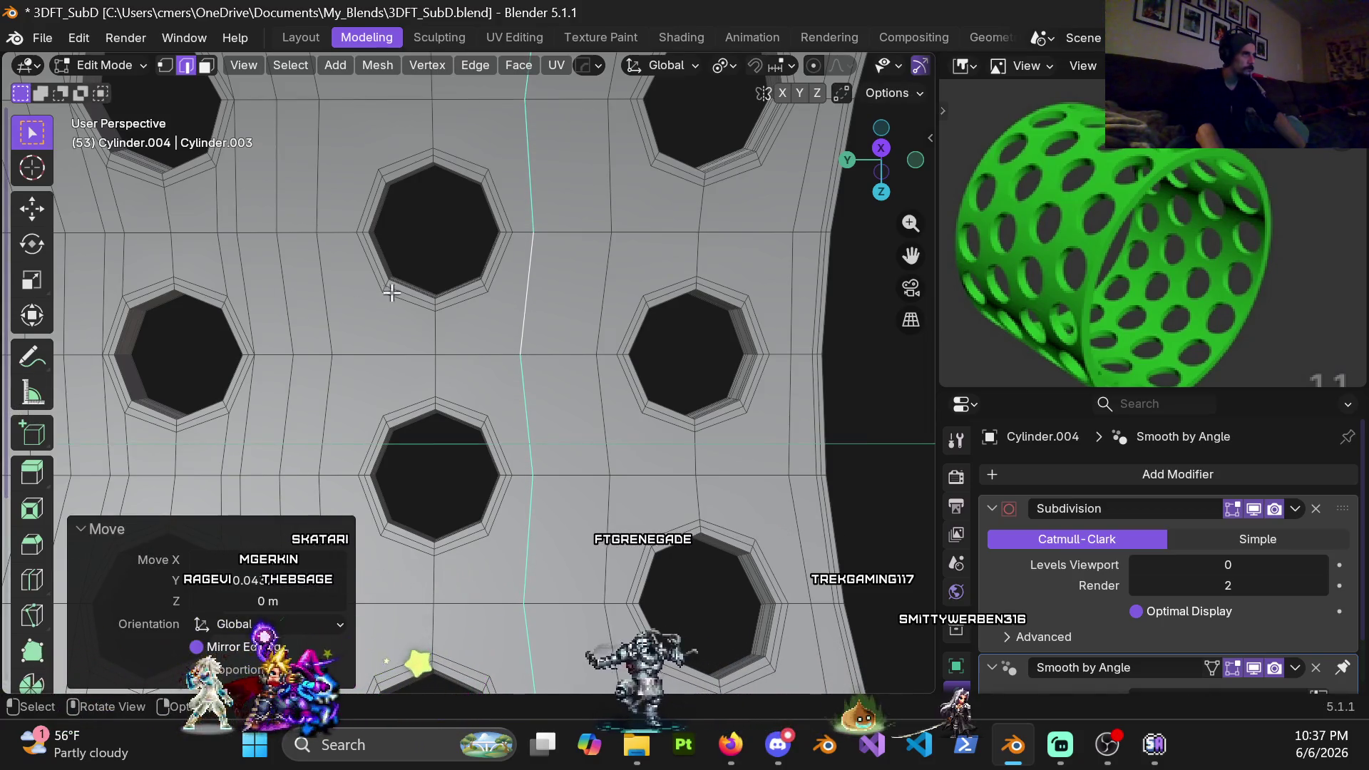
pyautogui.keyDown('shift'); pyautogui.moveTo(517, 338); pyautogui.dragTo(548, 313, button='middle'); pyautogui.keyUp('shift')
pyautogui.keyDown('alt'); pyautogui.click(548, 313); pyautogui.keyUp('alt')
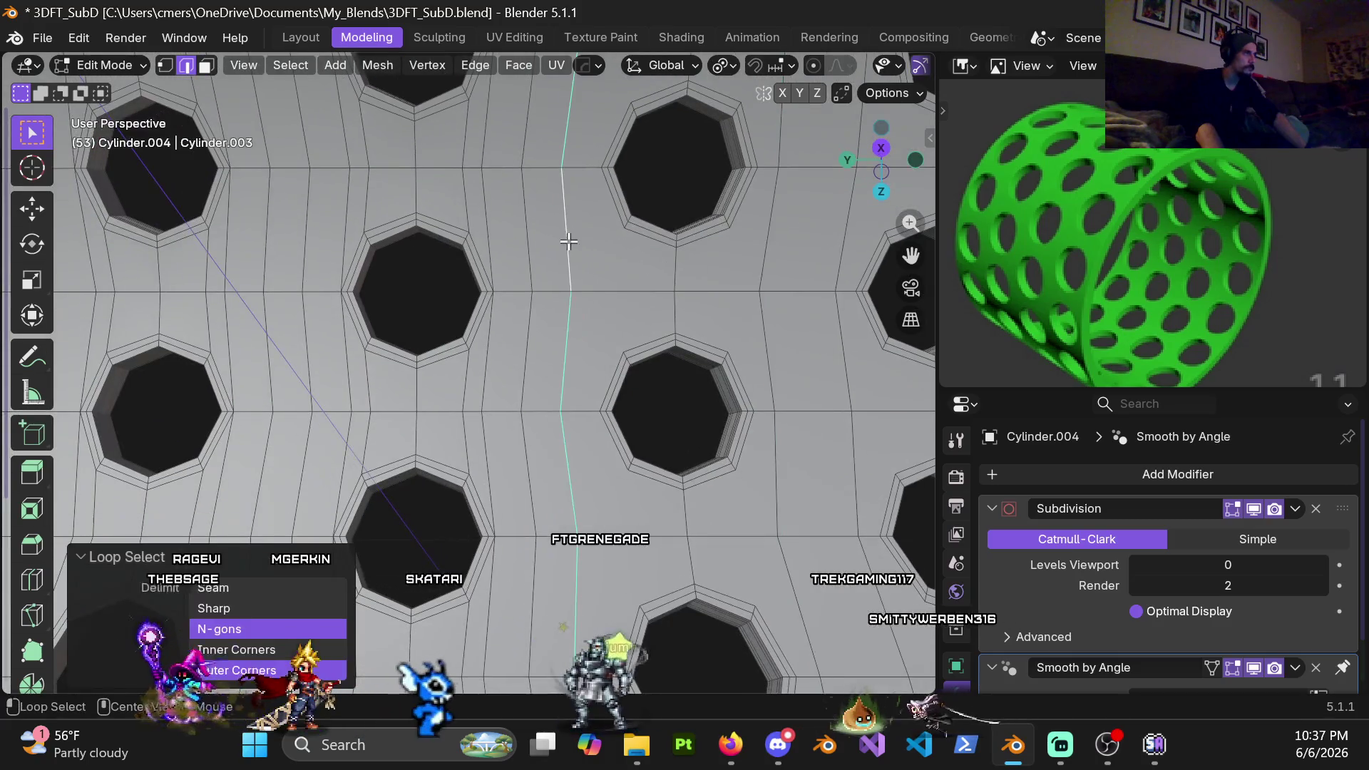
pyautogui.press('g')
pyautogui.press('y')
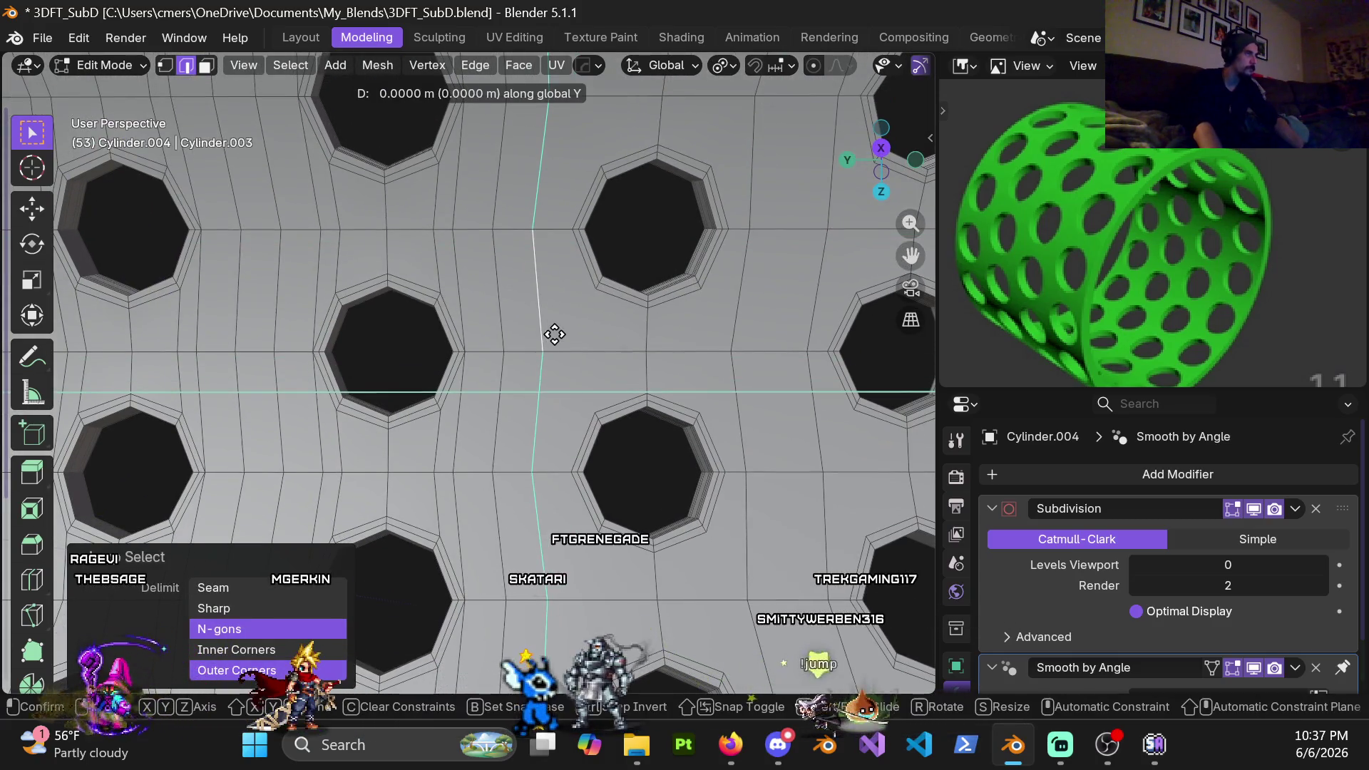
pyautogui.click(803, 392)
# Nudge the loop about 0.022 m along negative Y and select another loop next to a hole
pyautogui.moveTo(716, 367)
pyautogui.mouseDown(button='middle')
pyautogui.moveTo(520, 372)
pyautogui.moveTo(579, 366)
pyautogui.mouseUp(button='middle')
pyautogui.moveTo(492, 369); pyautogui.dragTo(600, 333, button='middle')
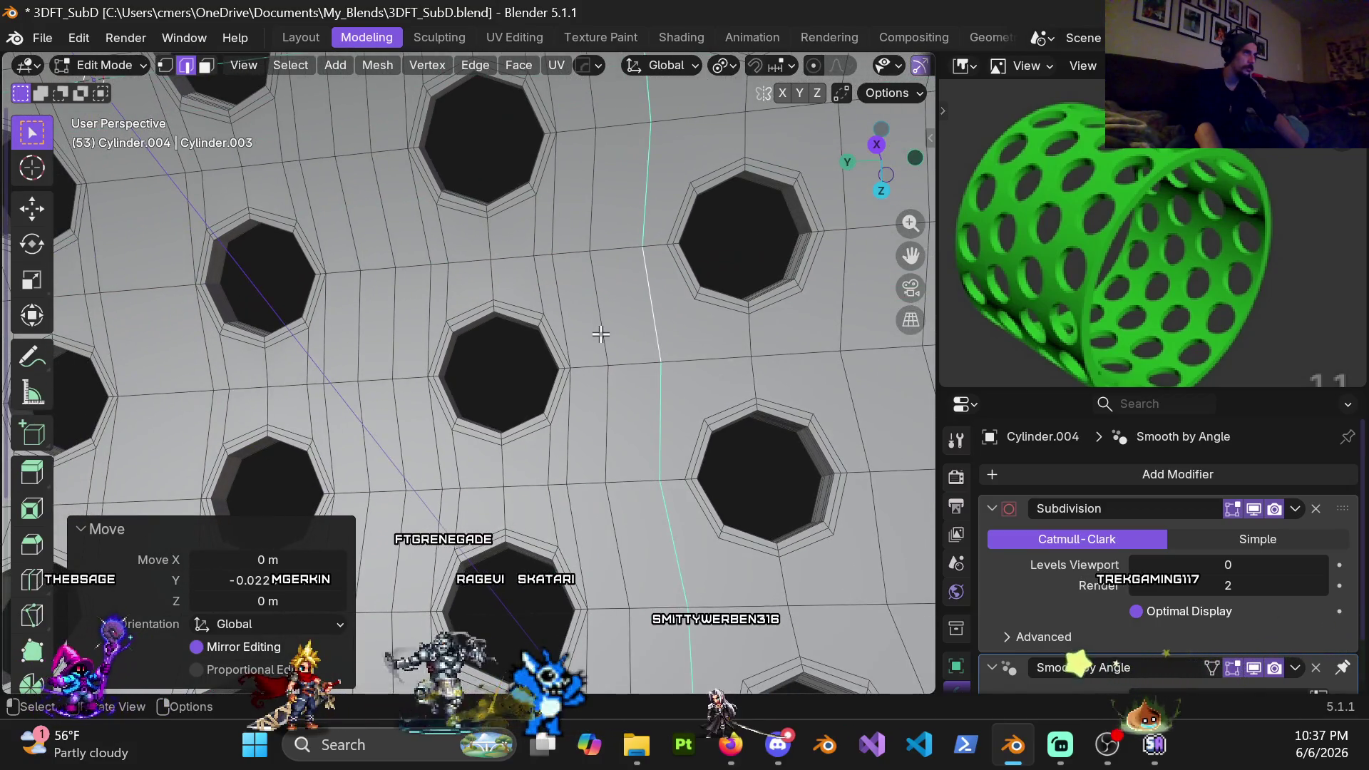
pyautogui.press('g')
pyautogui.press('y')
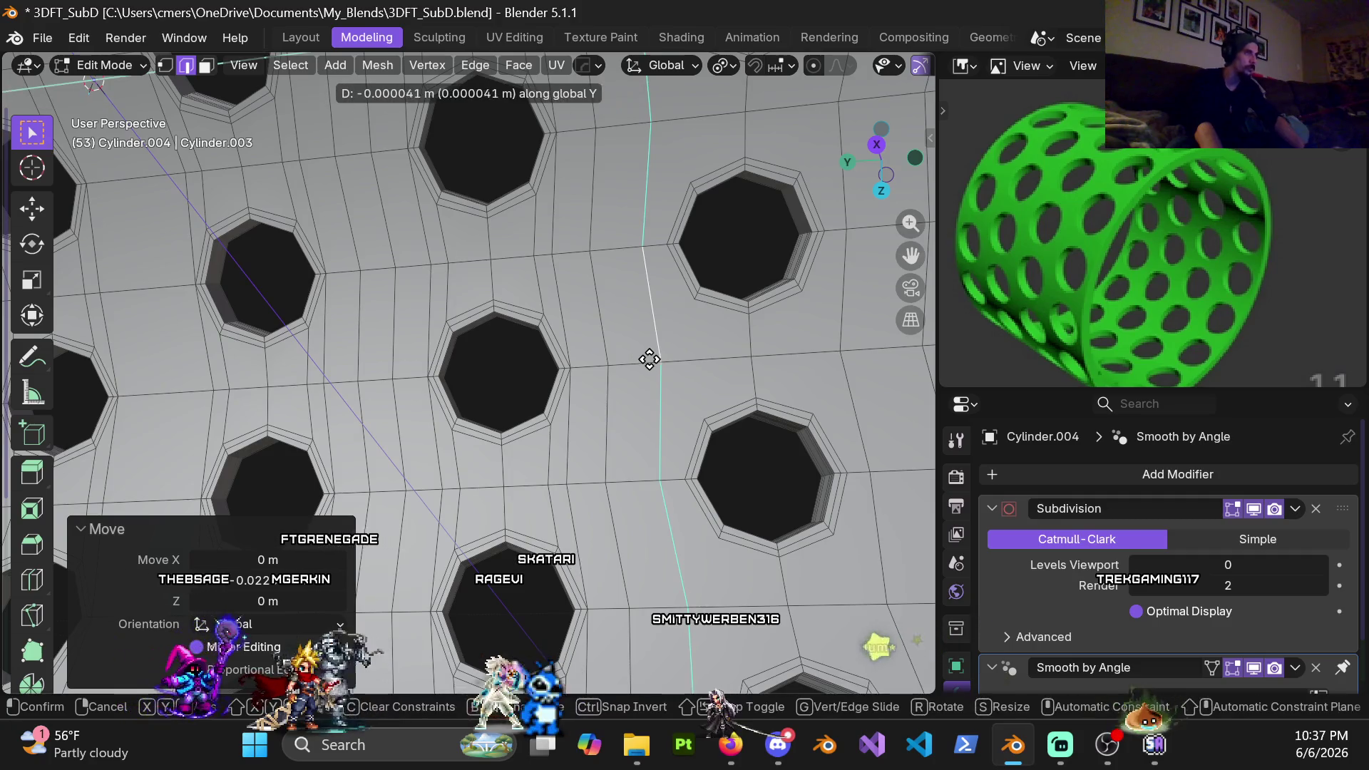
pyautogui.click(760, 372)
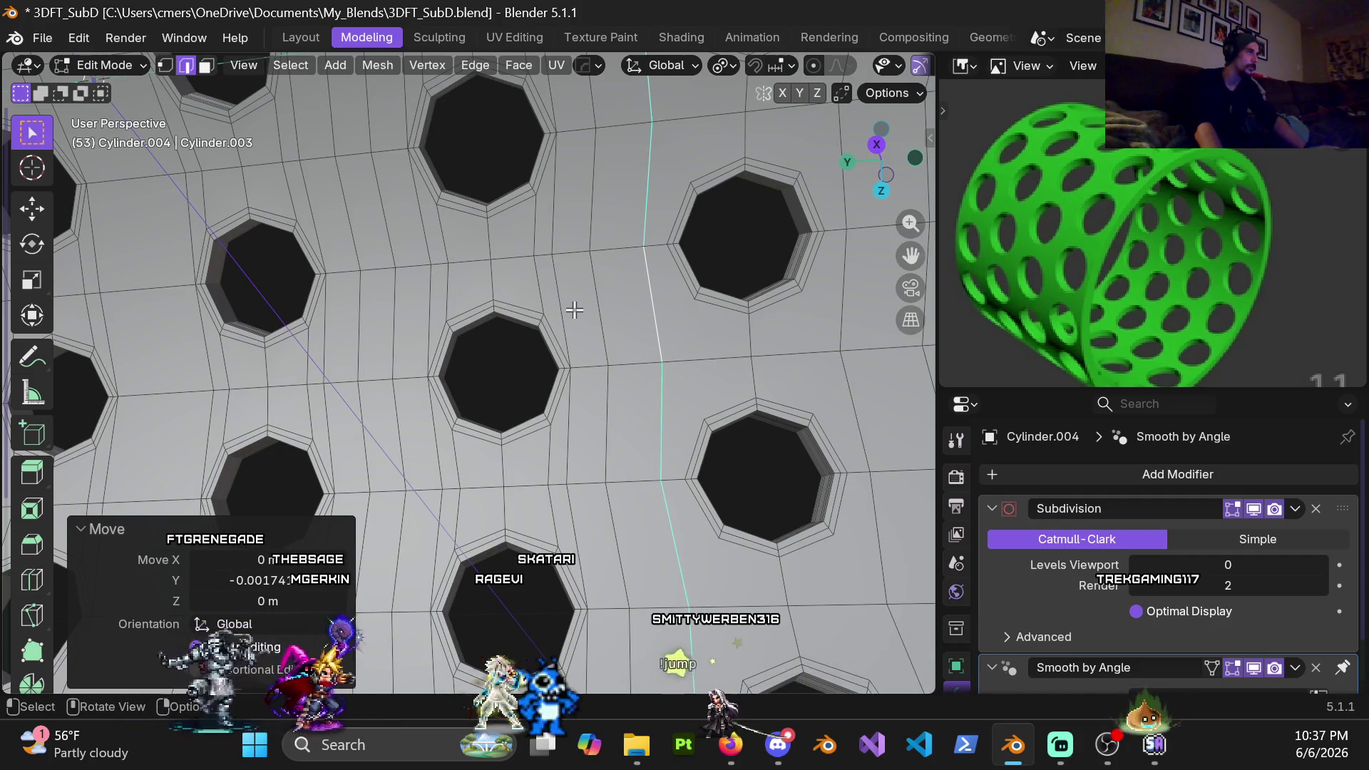
pyautogui.keyDown('alt'); pyautogui.click(564, 287); pyautogui.keyUp('alt')
pyautogui.keyDown('alt'); pyautogui.keyDown('shift'); pyautogui.click(564, 469); pyautogui.keyUp('shift'); pyautogui.keyUp('alt')
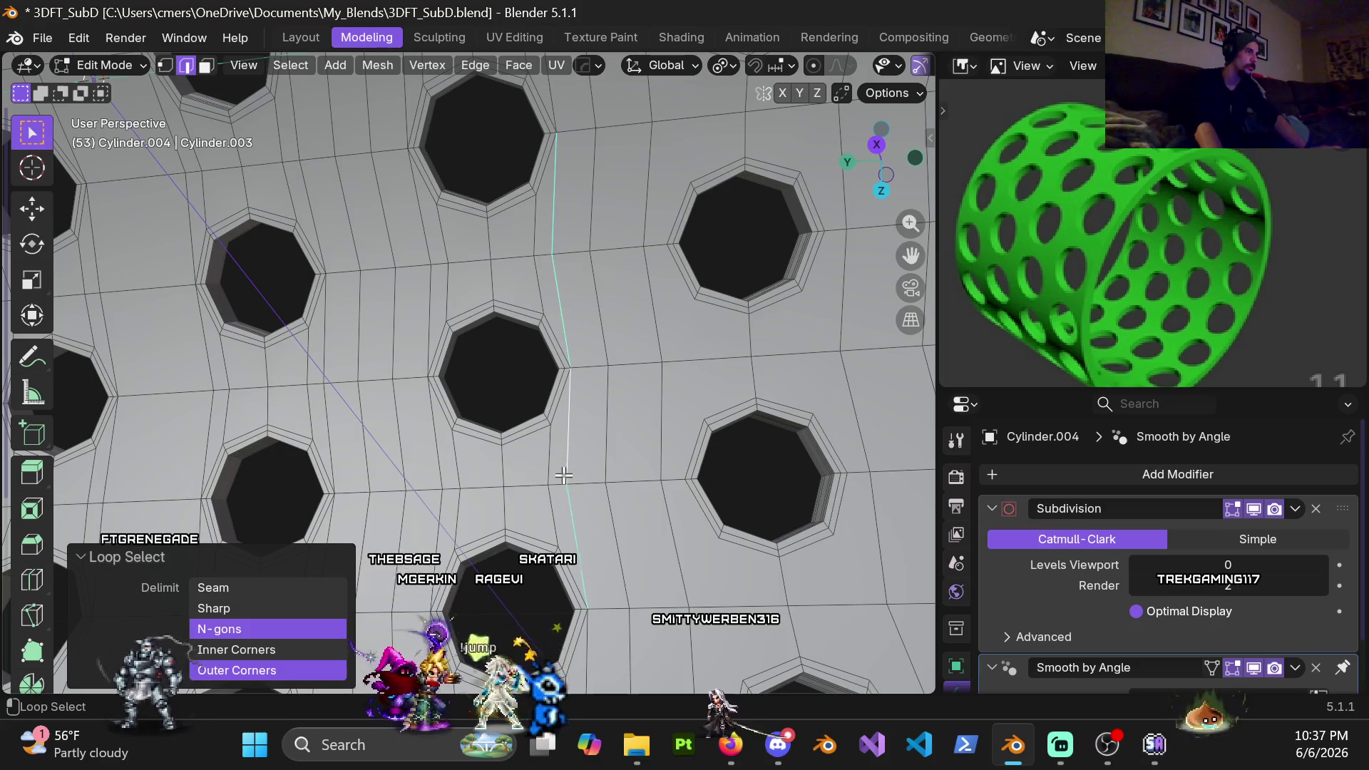
# Add the second flanking loop and extend both loops above and below the holes
pyautogui.keyDown('alt'); pyautogui.keyDown('shift'); pyautogui.click(429, 343); pyautogui.keyUp('shift'); pyautogui.keyUp('alt')
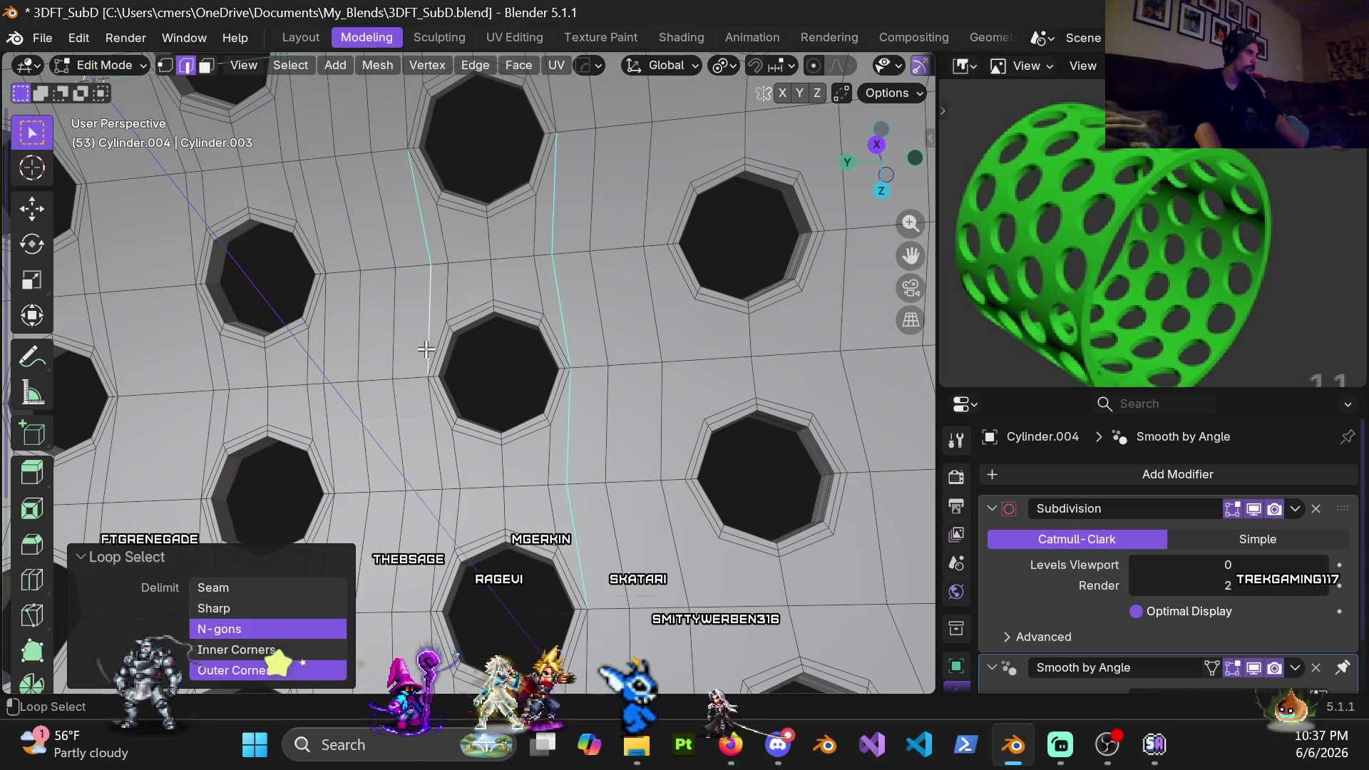
pyautogui.moveTo(453, 197); pyautogui.dragTo(458, 435, button='middle')
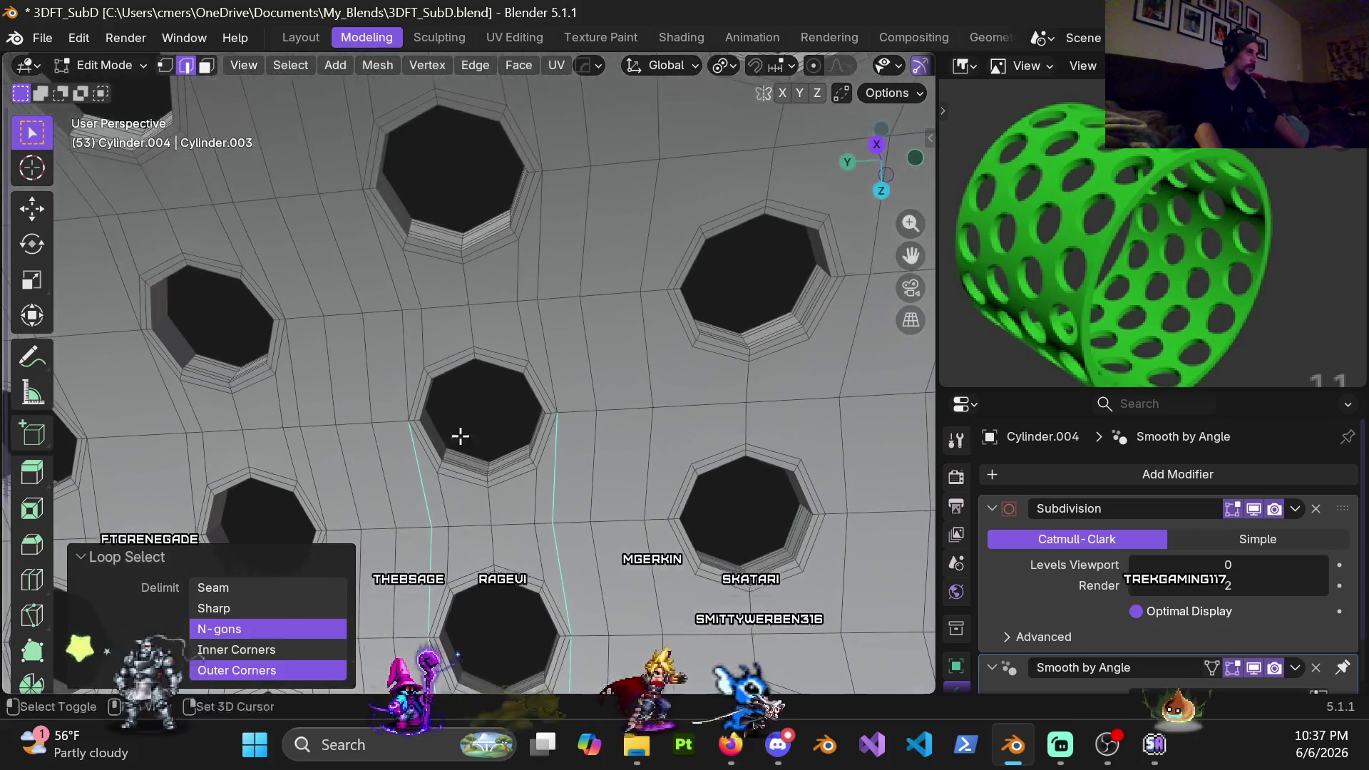
pyautogui.keyDown('alt'); pyautogui.keyDown('shift'); pyautogui.click(410, 332); pyautogui.keyUp('shift'); pyautogui.keyUp('alt')
pyautogui.keyDown('alt'); pyautogui.keyDown('shift'); pyautogui.click(532, 273); pyautogui.keyUp('shift'); pyautogui.keyUp('alt')
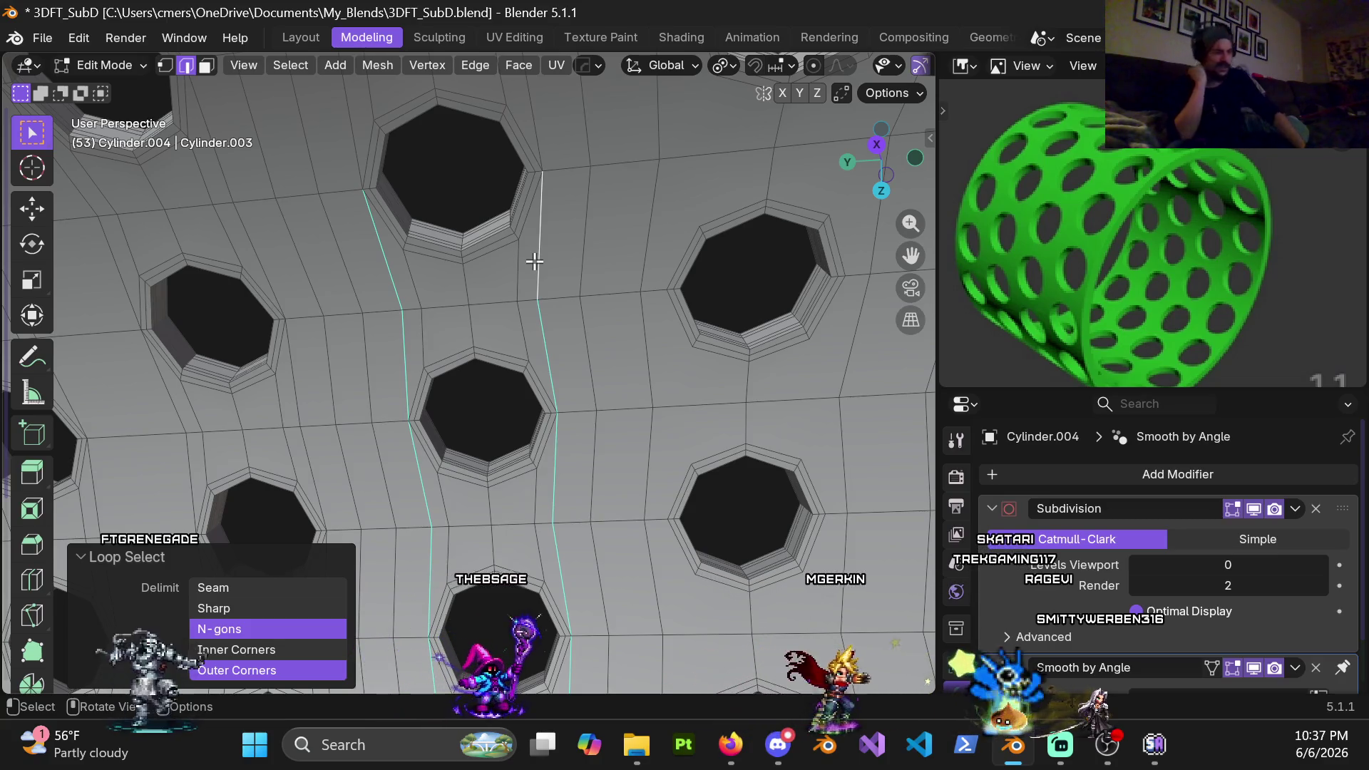
pyautogui.keyDown('shift'); pyautogui.moveTo(571, 215); pyautogui.dragTo(527, 374, button='middle'); pyautogui.keyUp('shift')
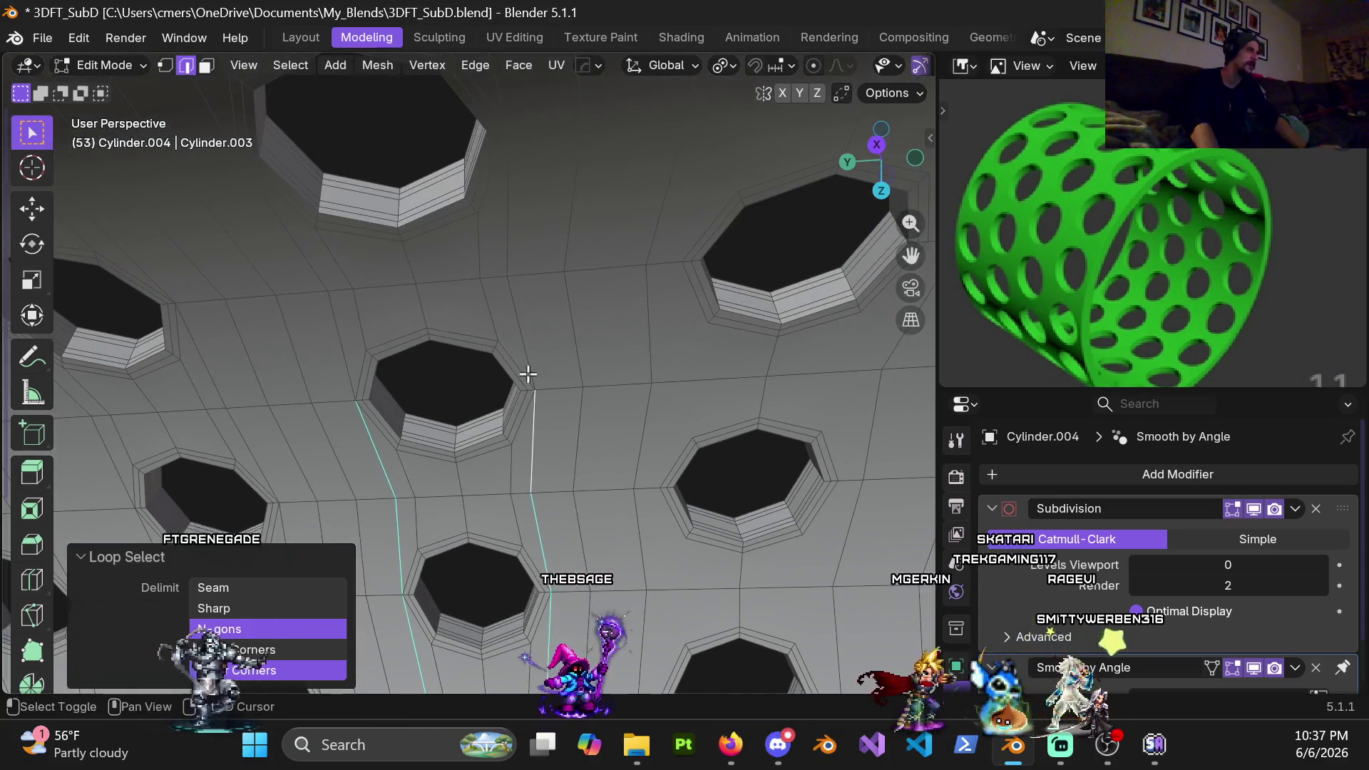
pyautogui.keyDown('shift'); pyautogui.click(513, 306); pyautogui.keyUp('shift')
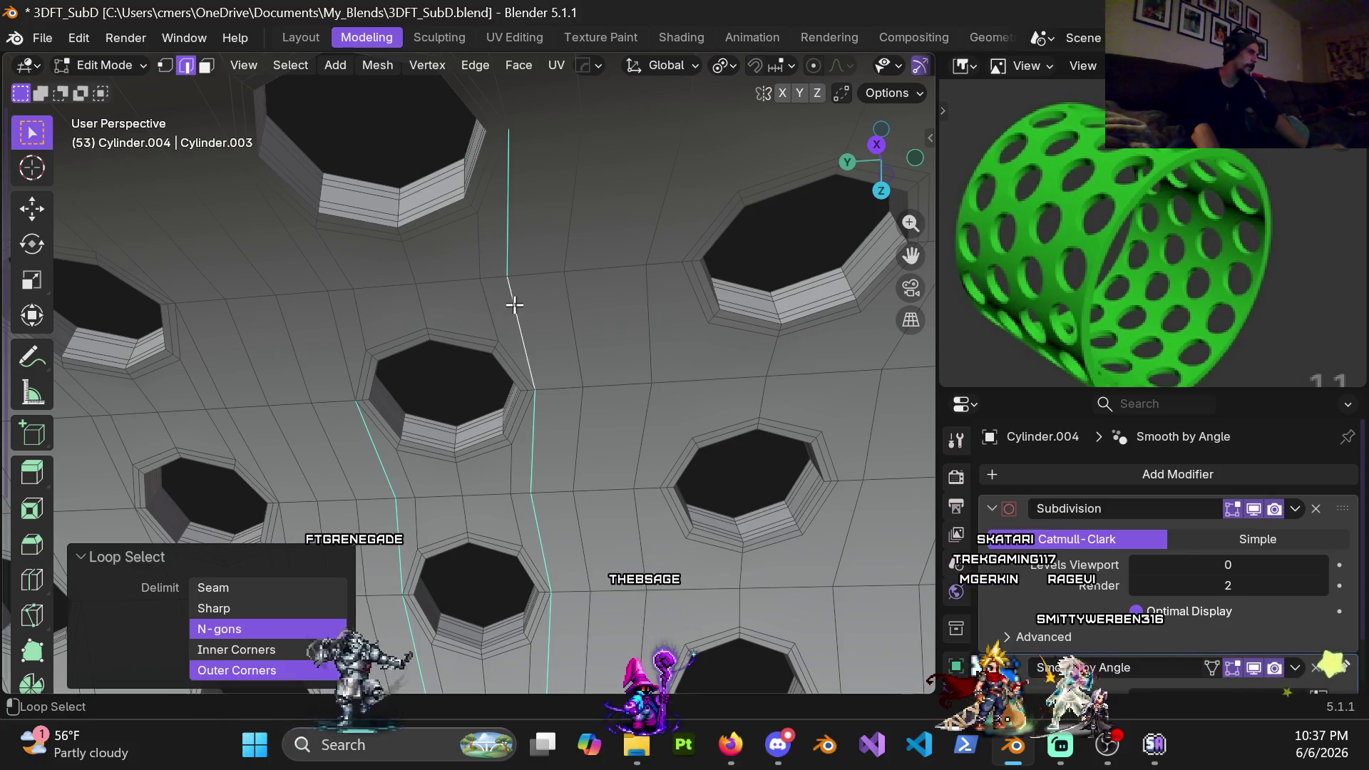
# Orbit and pan around the cylinder to check the two selected loops along their full length
pyautogui.moveTo(349, 284)
pyautogui.mouseDown(button='middle')
pyautogui.moveTo(535, 388)
pyautogui.moveTo(504, 276)
pyautogui.mouseUp(button='middle')
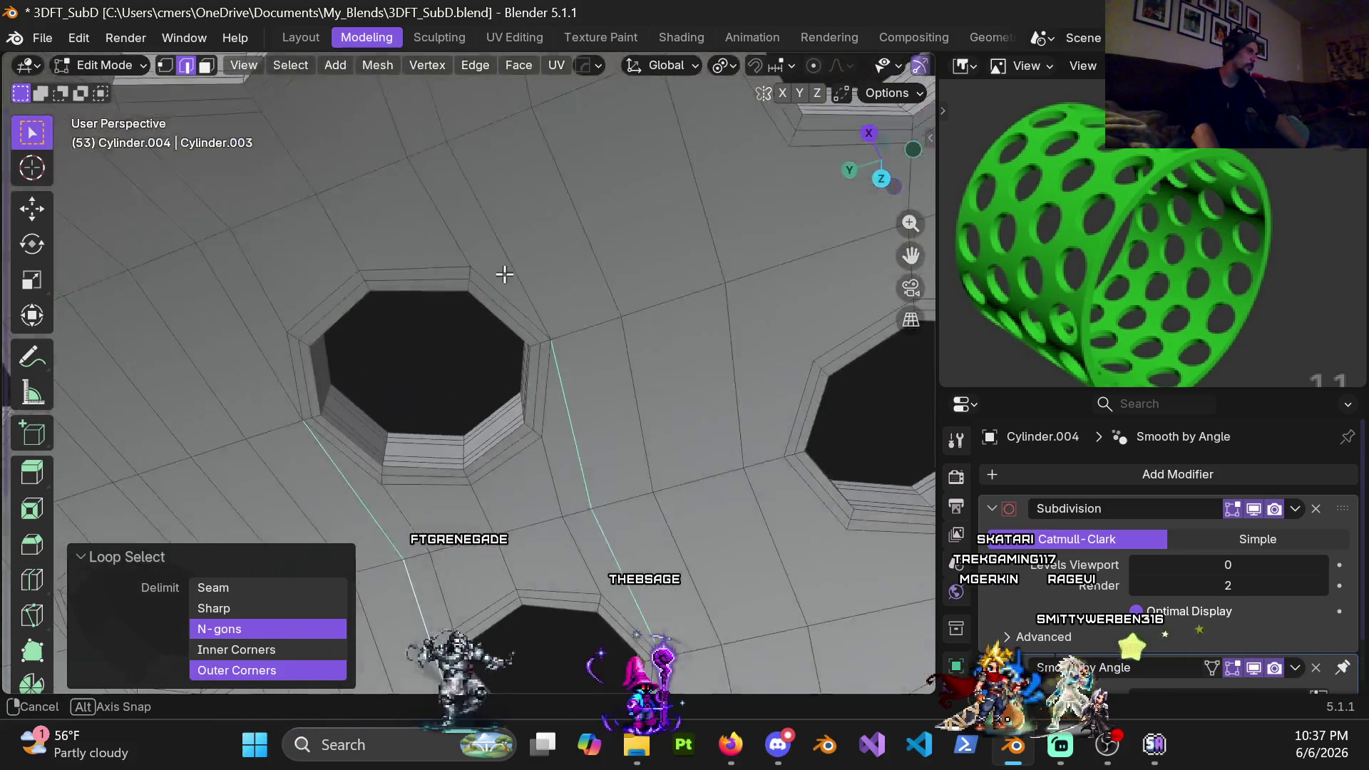
pyautogui.moveTo(224, 298)
pyautogui.mouseDown(button='middle')
pyautogui.moveTo(357, 452)
pyautogui.moveTo(488, 309)
pyautogui.mouseUp(button='middle')
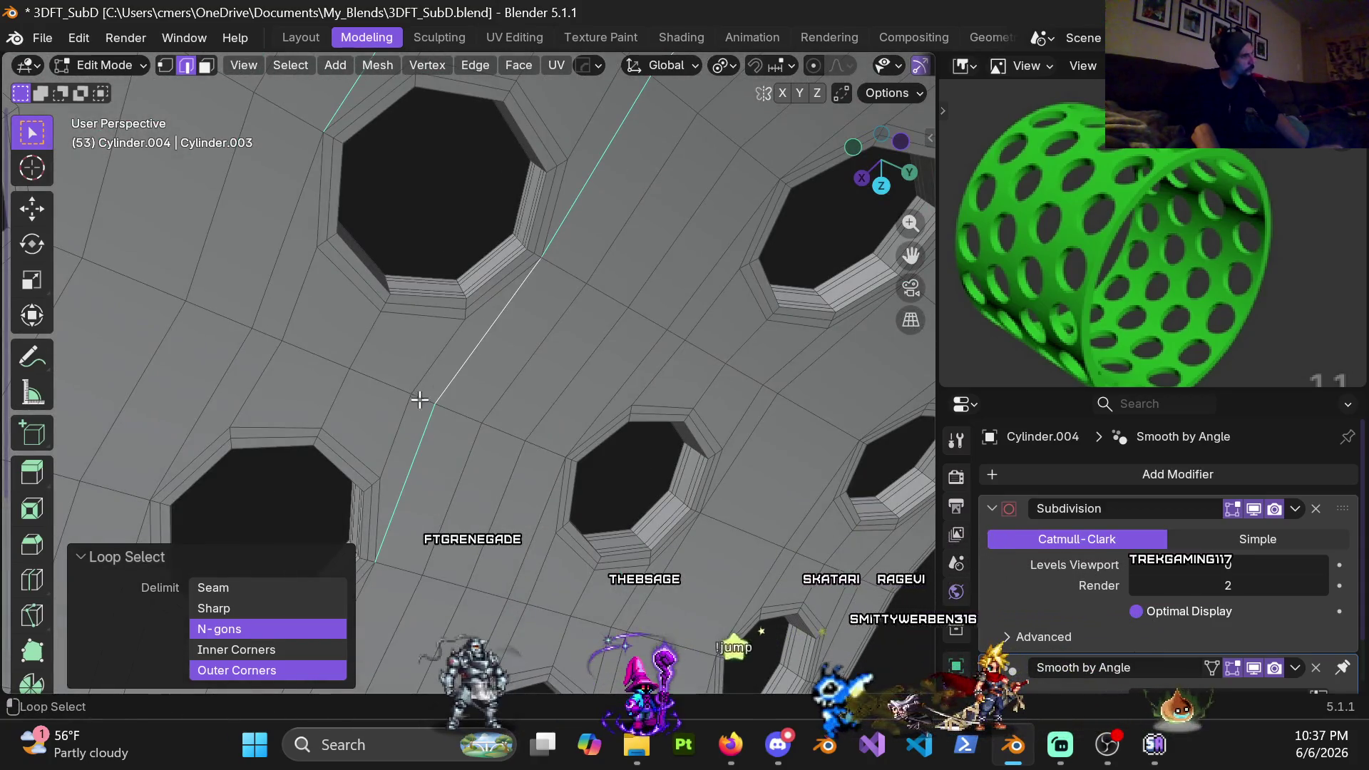
pyautogui.keyDown('shift'); pyautogui.moveTo(263, 310); pyautogui.dragTo(324, 354, button='middle'); pyautogui.keyUp('shift')
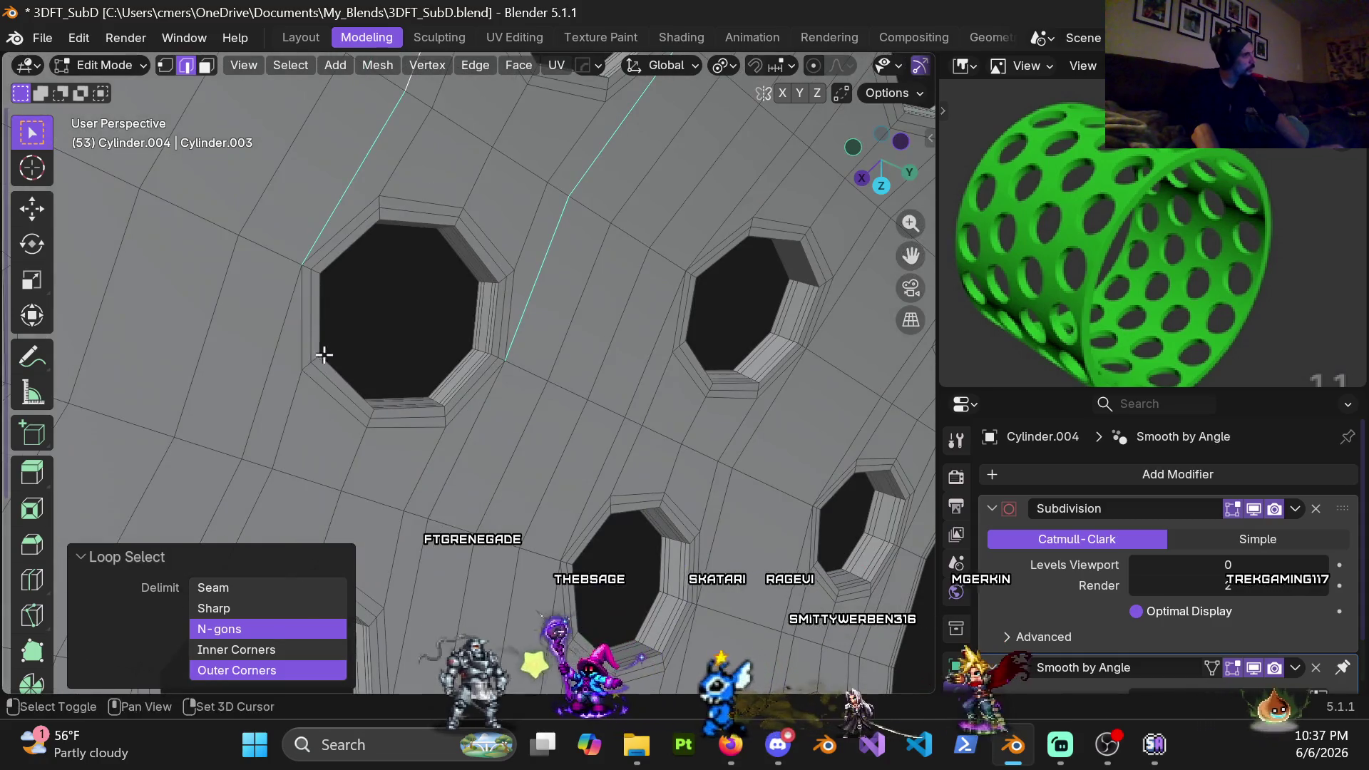
pyautogui.moveTo(461, 495)
pyautogui.mouseDown(button='middle')
pyautogui.moveTo(520, 321)
pyautogui.moveTo(474, 473)
pyautogui.moveTo(516, 350)
pyautogui.mouseUp(button='middle')
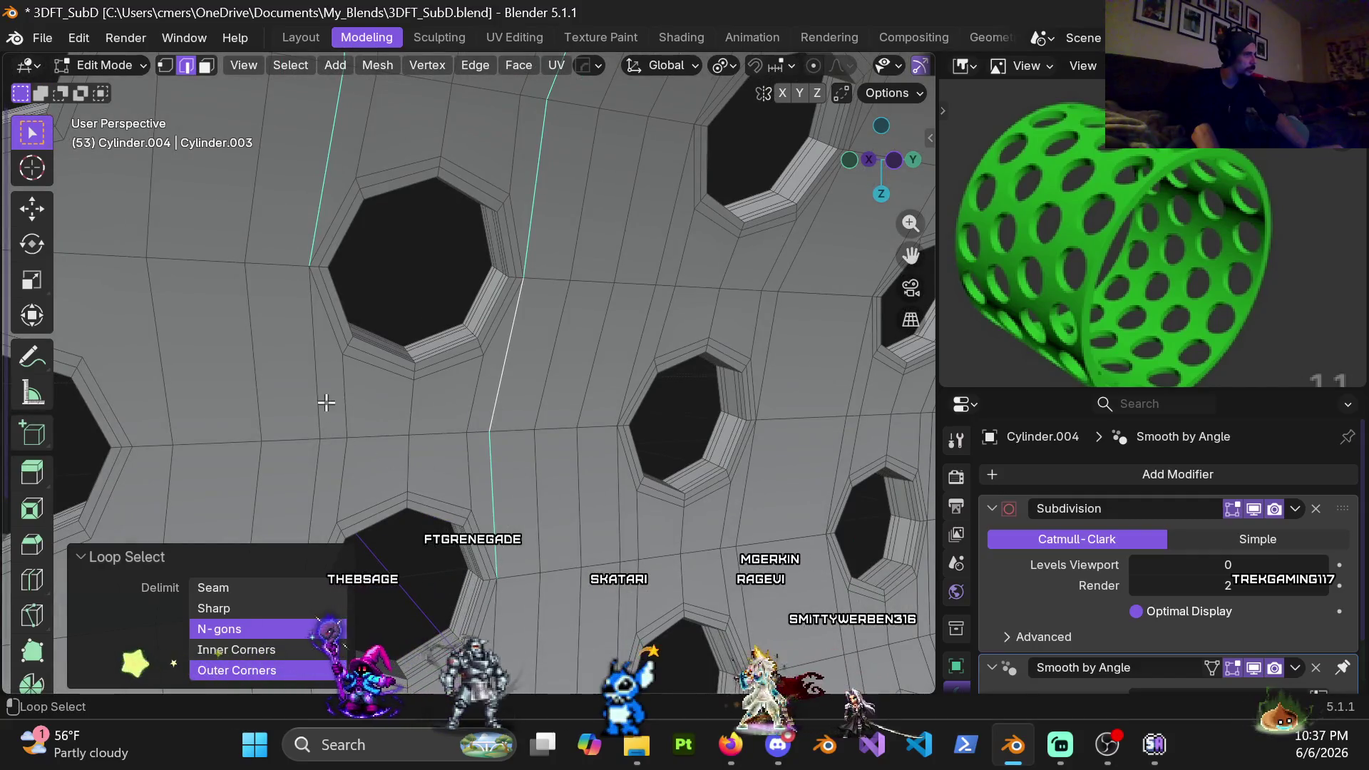
pyautogui.keyDown('shift'); pyautogui.moveTo(339, 458); pyautogui.dragTo(430, 439, button='middle'); pyautogui.keyUp('shift')
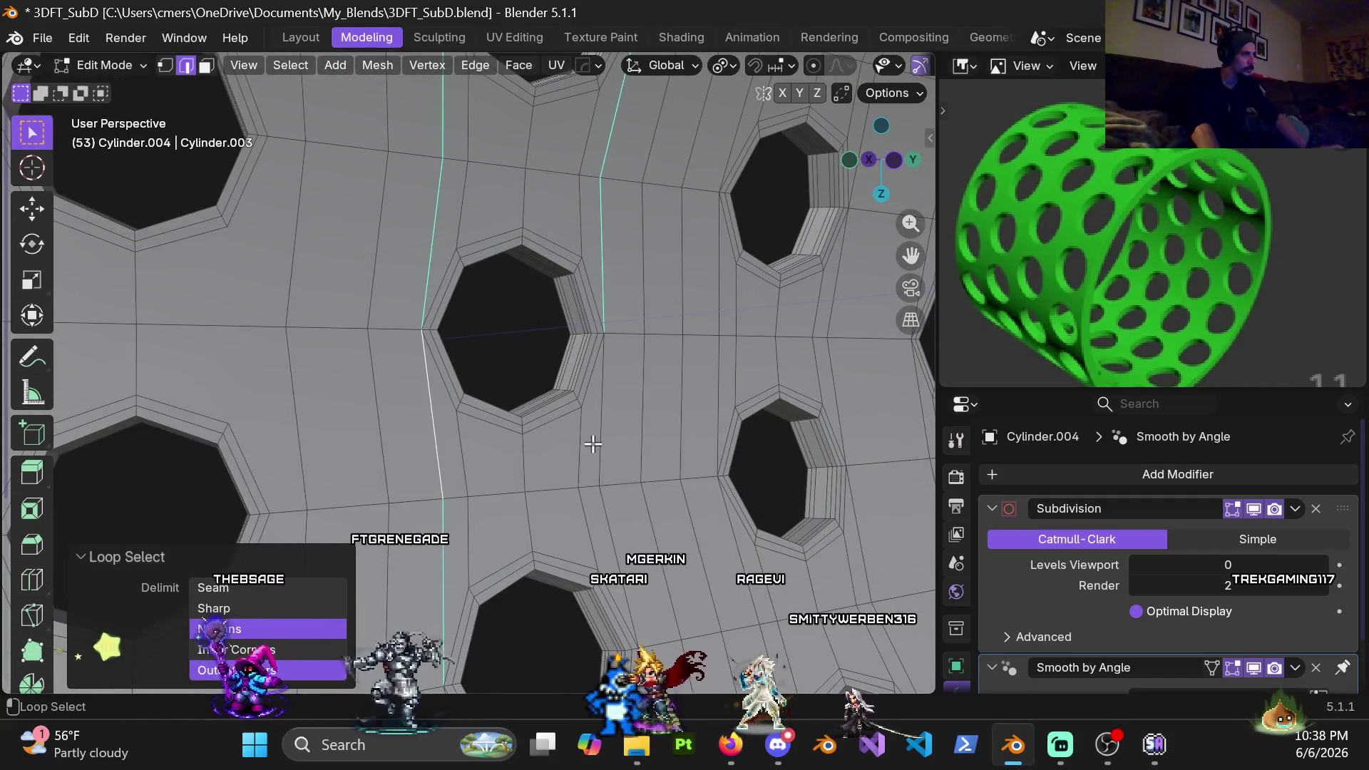
pyautogui.moveTo(599, 439)
pyautogui.mouseDown(button='middle')
pyautogui.moveTo(589, 285)
pyautogui.moveTo(664, 474)
pyautogui.moveTo(539, 363)
pyautogui.mouseUp(button='middle')
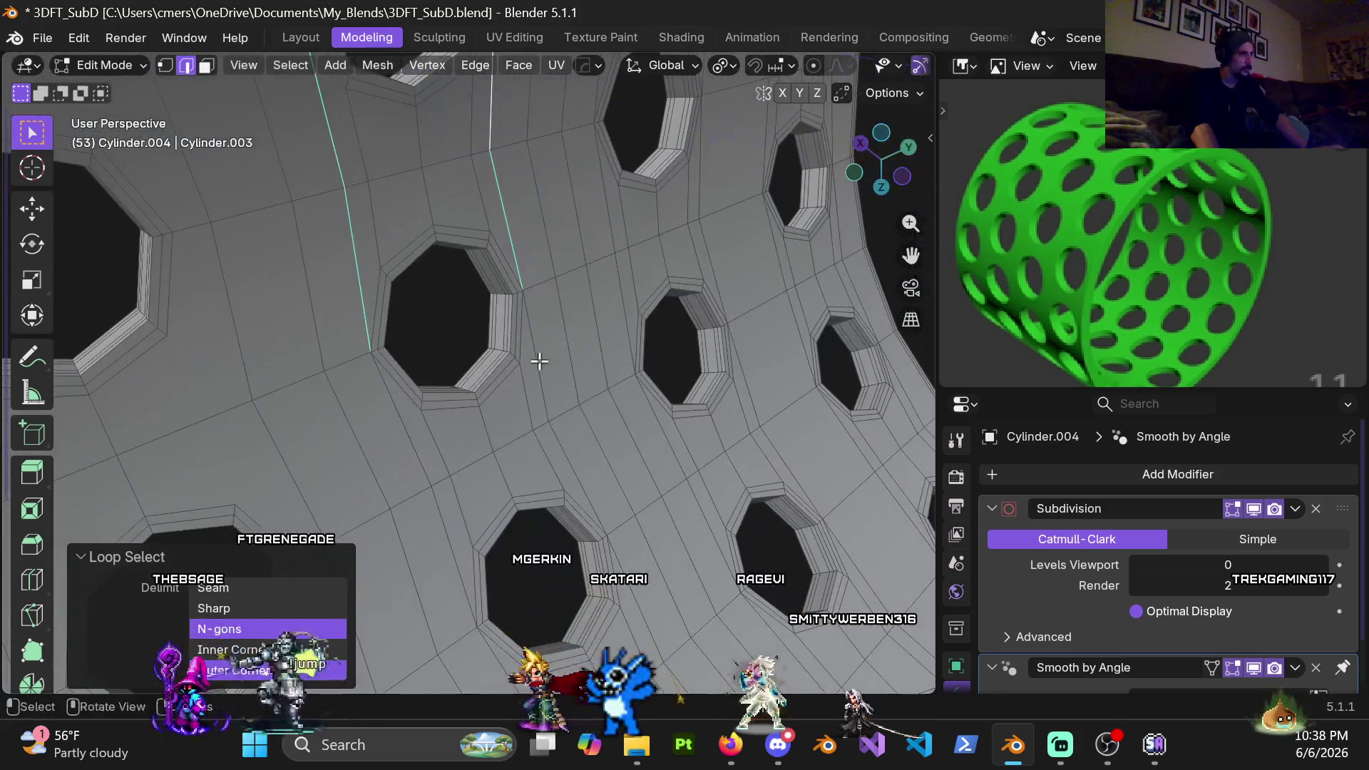
pyautogui.keyDown('shift'); pyautogui.moveTo(514, 514); pyautogui.dragTo(521, 340, button='middle'); pyautogui.keyUp('shift')
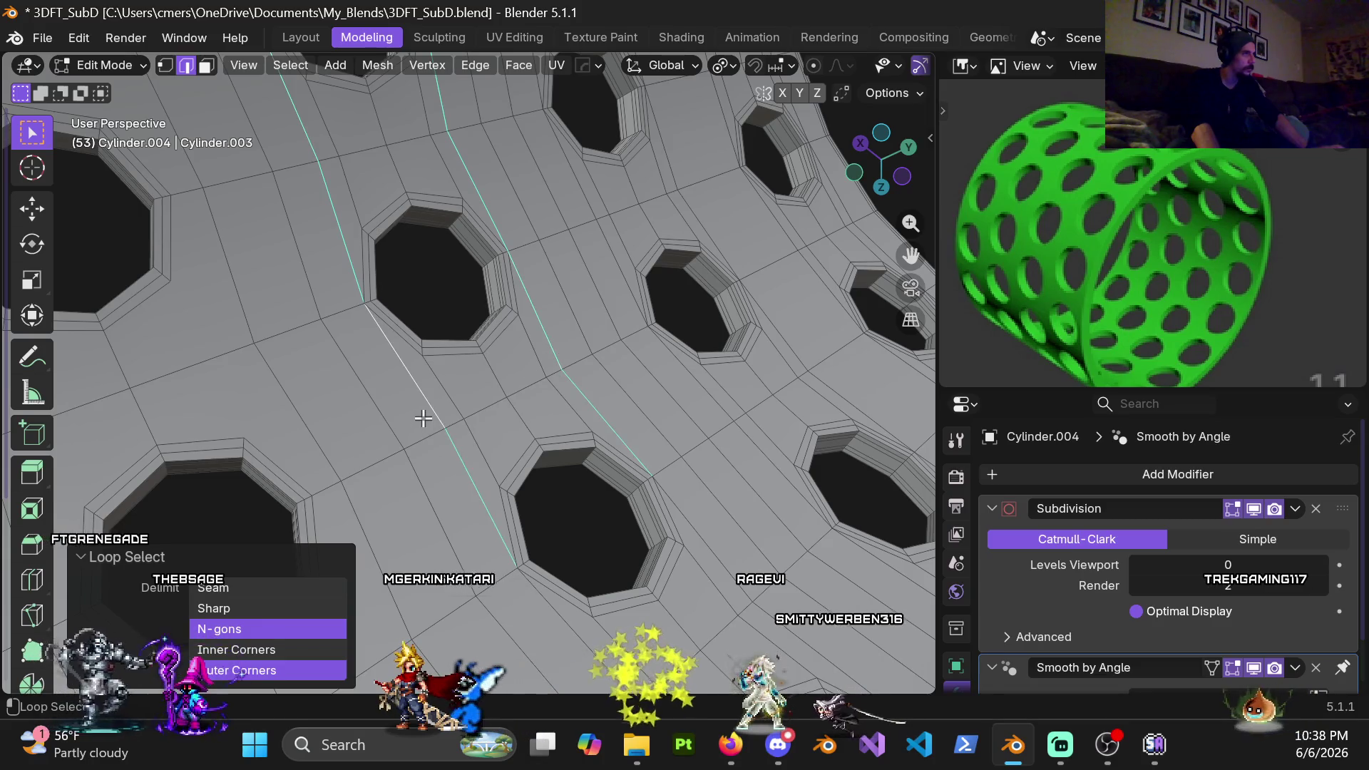
pyautogui.keyDown('shift'); pyautogui.moveTo(423, 418); pyautogui.dragTo(406, 247, button='middle'); pyautogui.keyUp('shift')
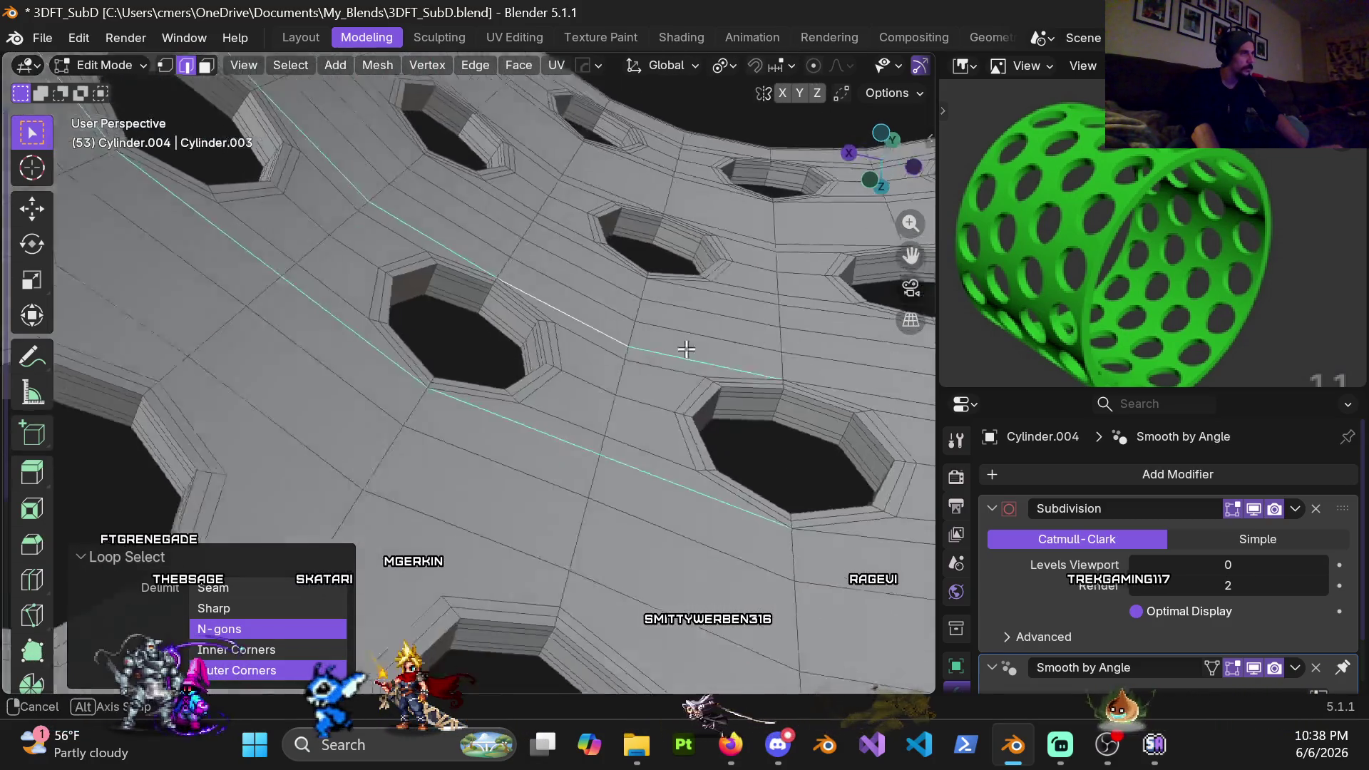
pyautogui.moveTo(630, 346); pyautogui.dragTo(536, 376, button='middle')
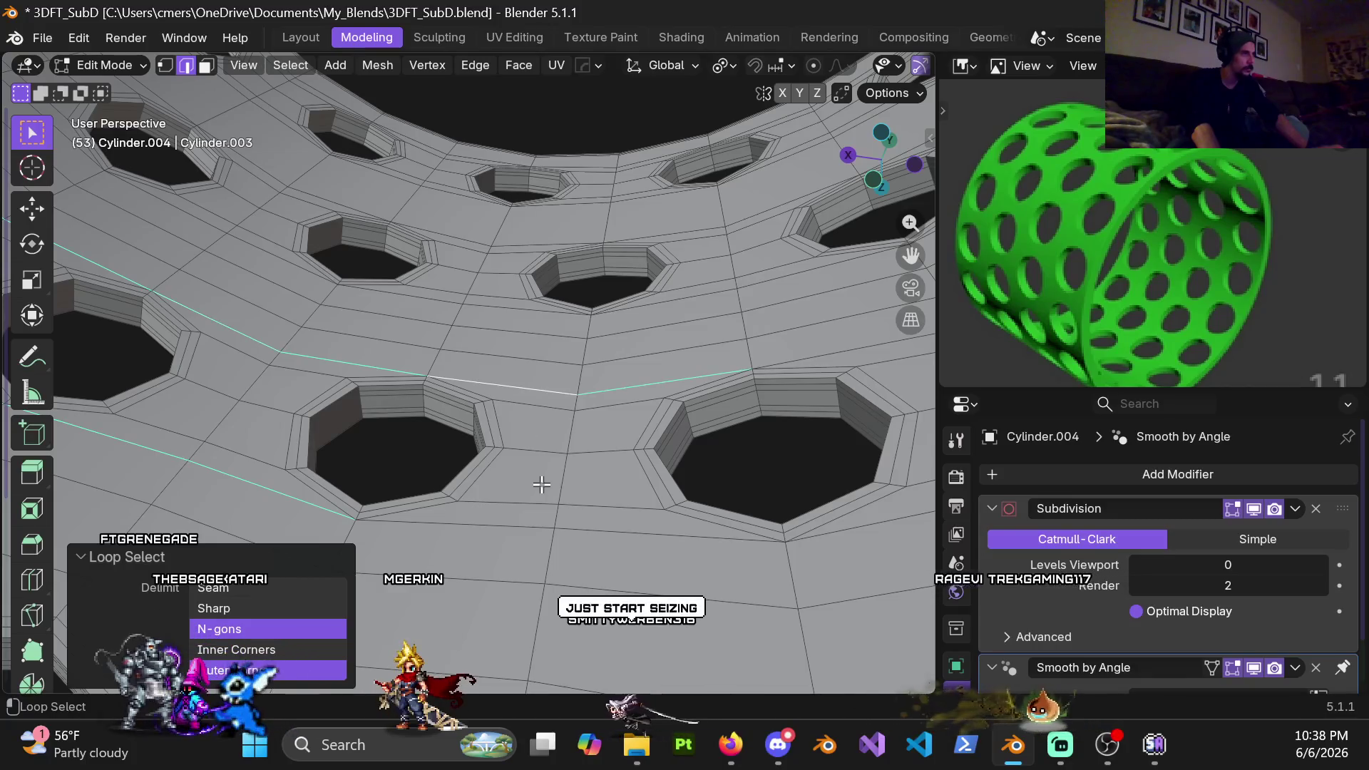
pyautogui.moveTo(513, 522); pyautogui.dragTo(417, 374, button='middle')
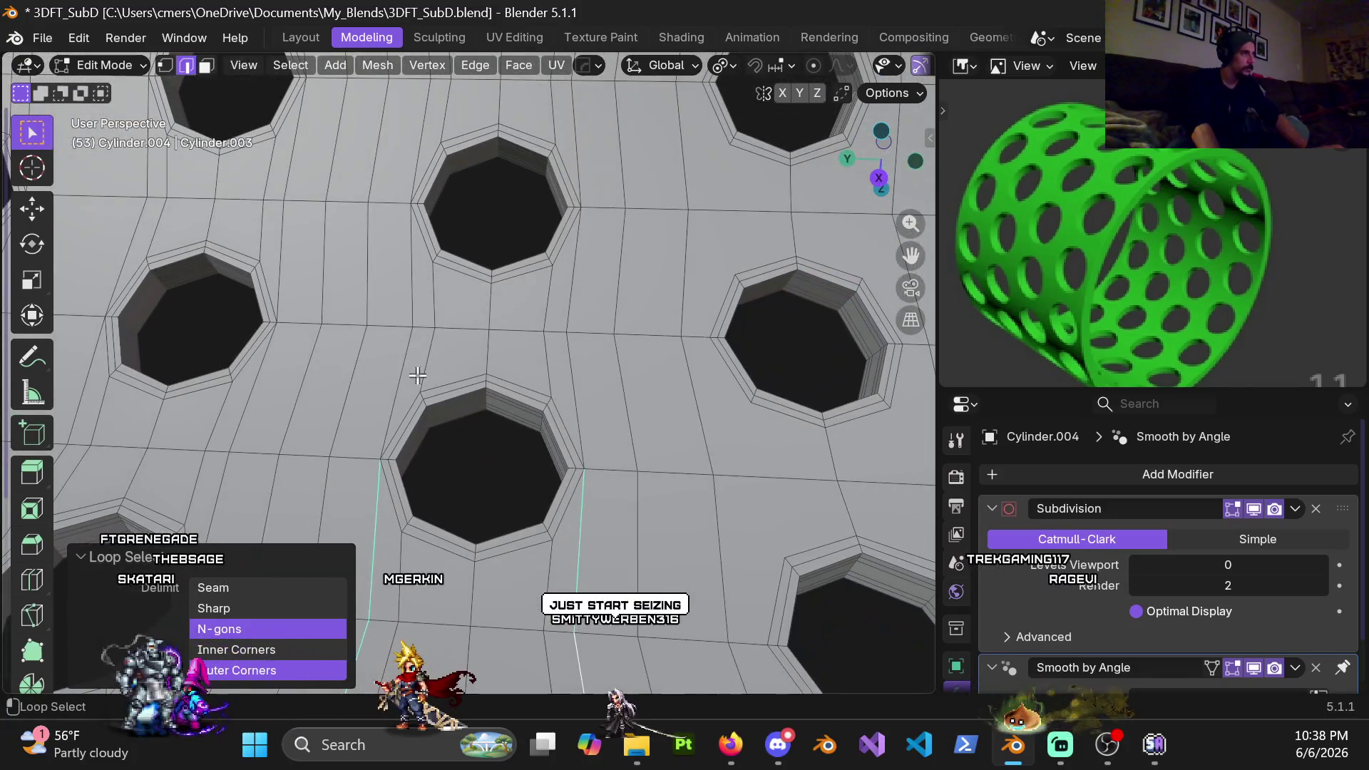
pyautogui.keyDown('shift'); pyautogui.moveTo(567, 296); pyautogui.dragTo(571, 310, button='middle'); pyautogui.keyUp('shift')
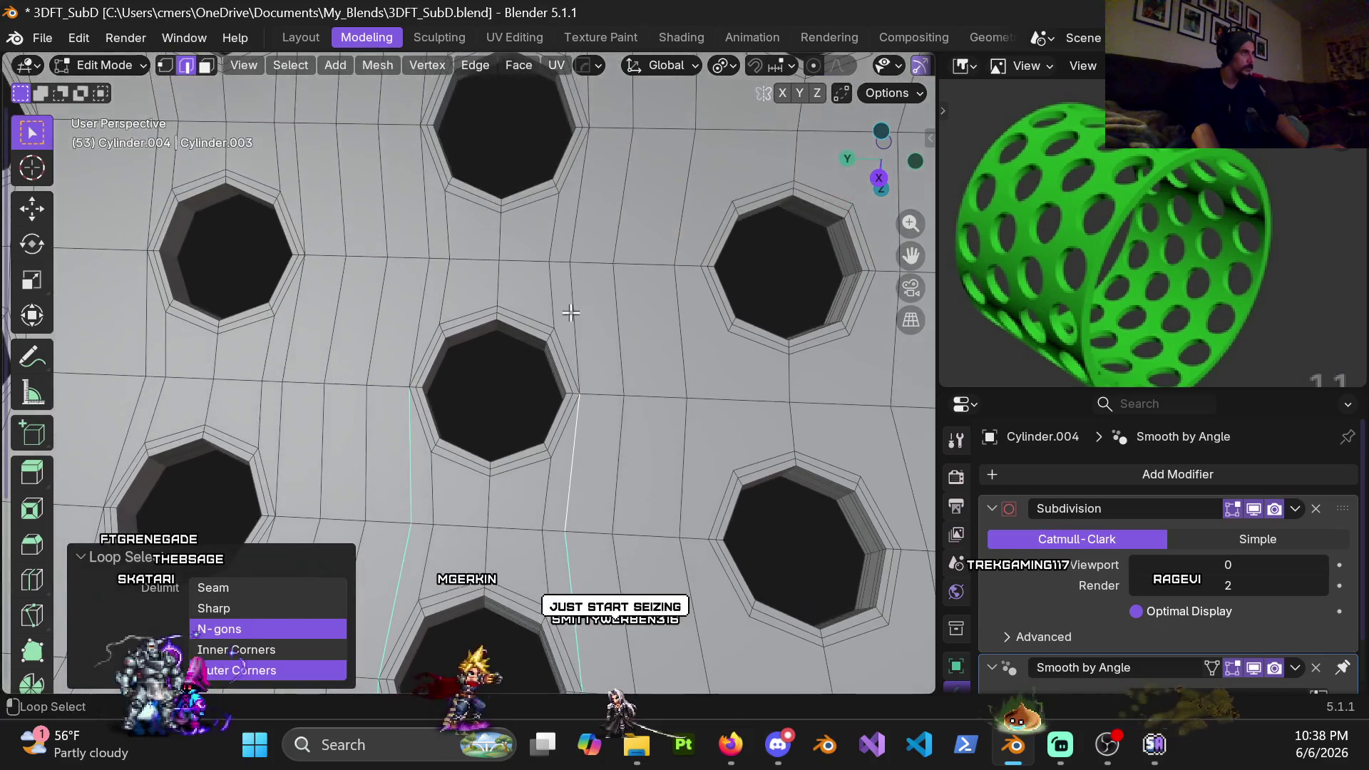
pyautogui.keyDown('shift'); pyautogui.moveTo(424, 273); pyautogui.dragTo(439, 226, button='middle'); pyautogui.keyUp('shift')
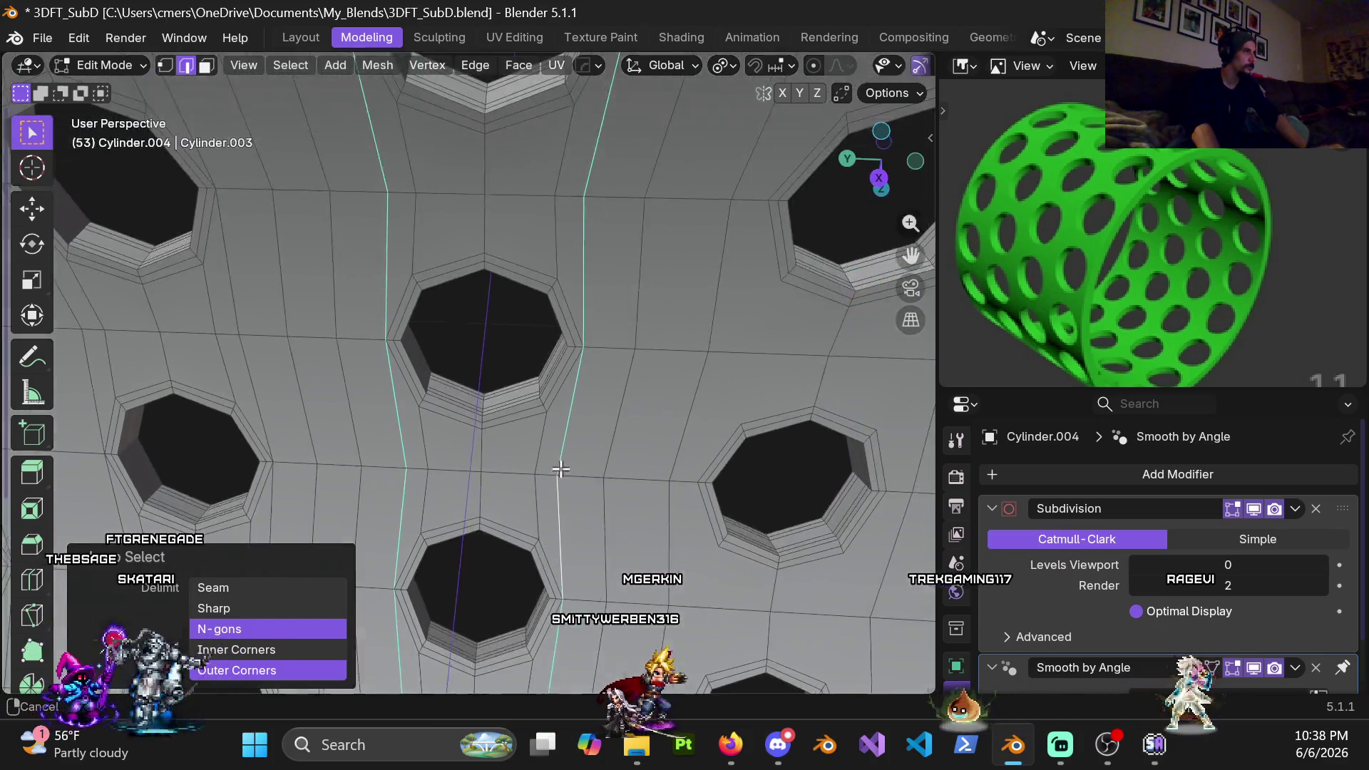
pyautogui.moveTo(593, 248); pyautogui.dragTo(599, 361, button='middle')
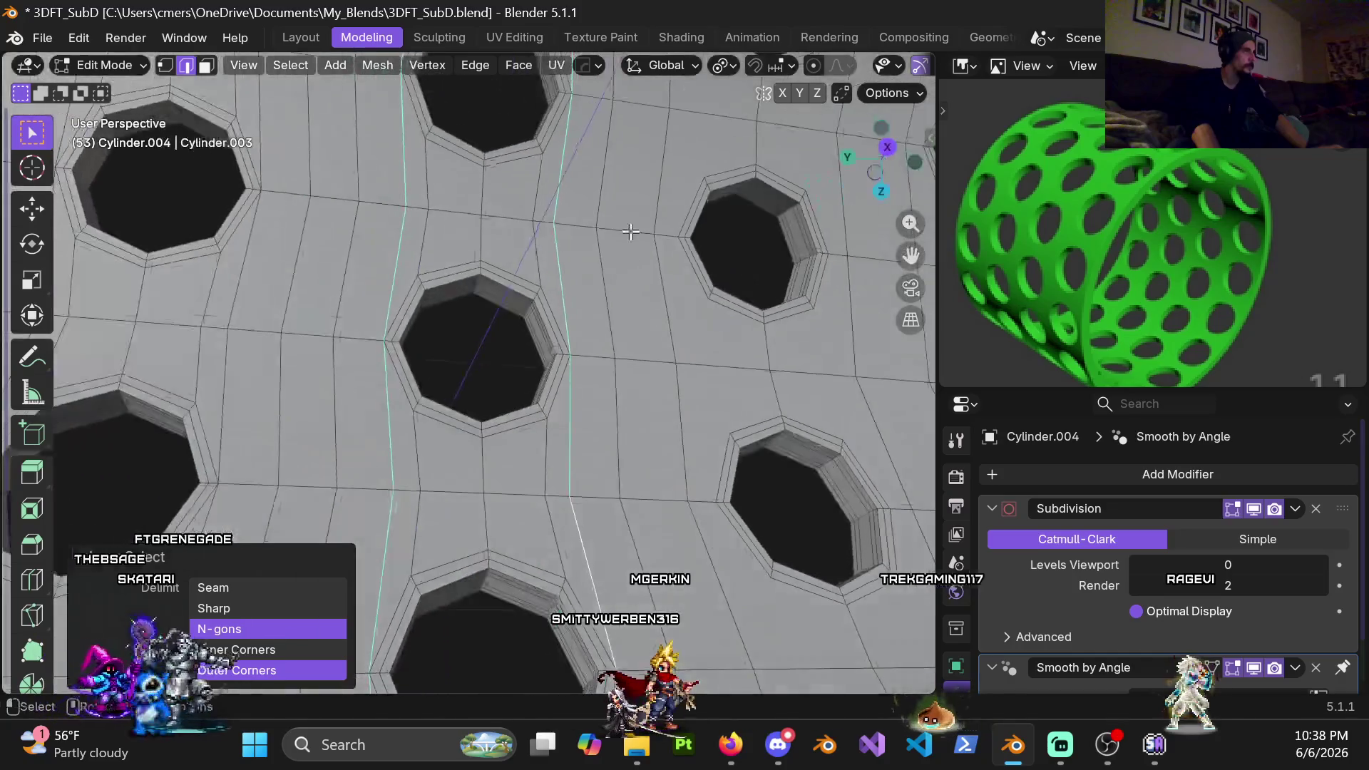
# Dissolve the two selected vertical edge loops with X > Dissolve Edges and check the result
pyautogui.press('x')
pyautogui.click(598, 362)
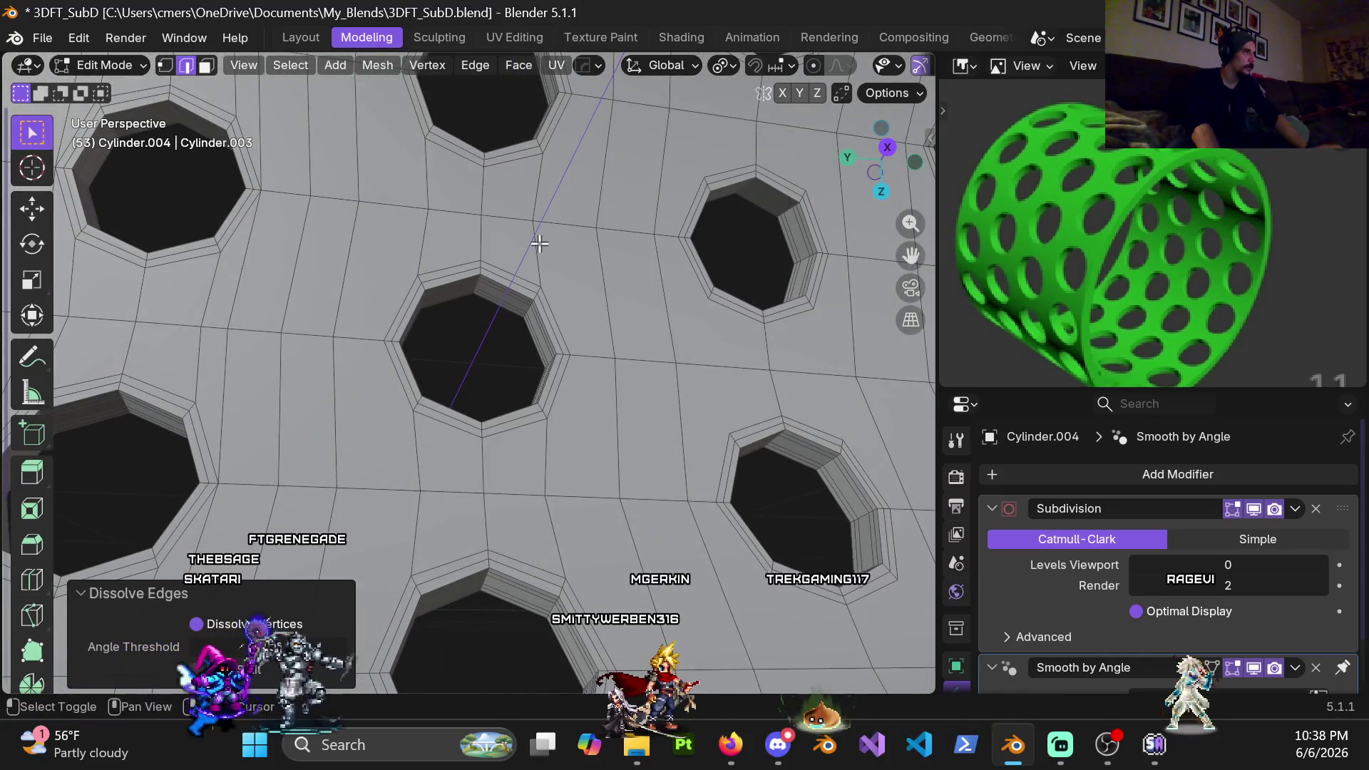
pyautogui.moveTo(598, 363)
pyautogui.mouseDown(button='middle')
pyautogui.moveTo(442, 303)
pyautogui.moveTo(498, 330)
pyautogui.moveTo(580, 322)
pyautogui.mouseUp(button='middle')
pyautogui.scroll(-2, 498, 330)
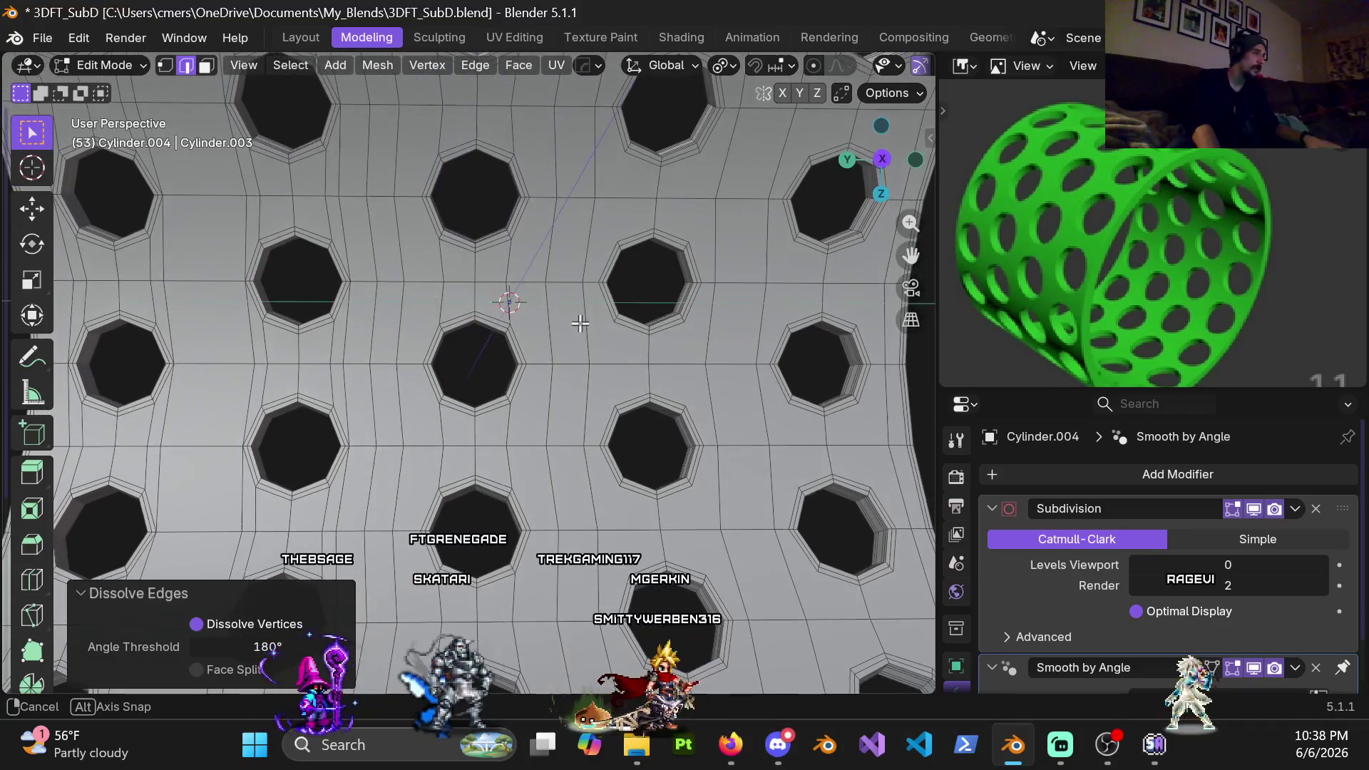